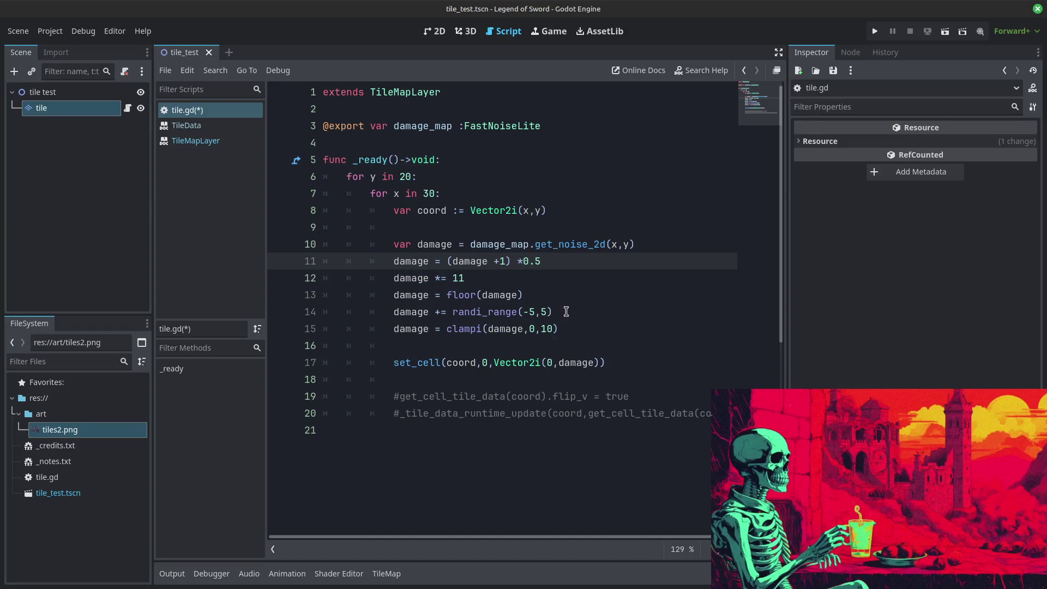
Step: Delete the randi_range damage offset line from tile.gd and test-run the game
left_click_drag(566, 311, 568, 304)
key("BackSpace")
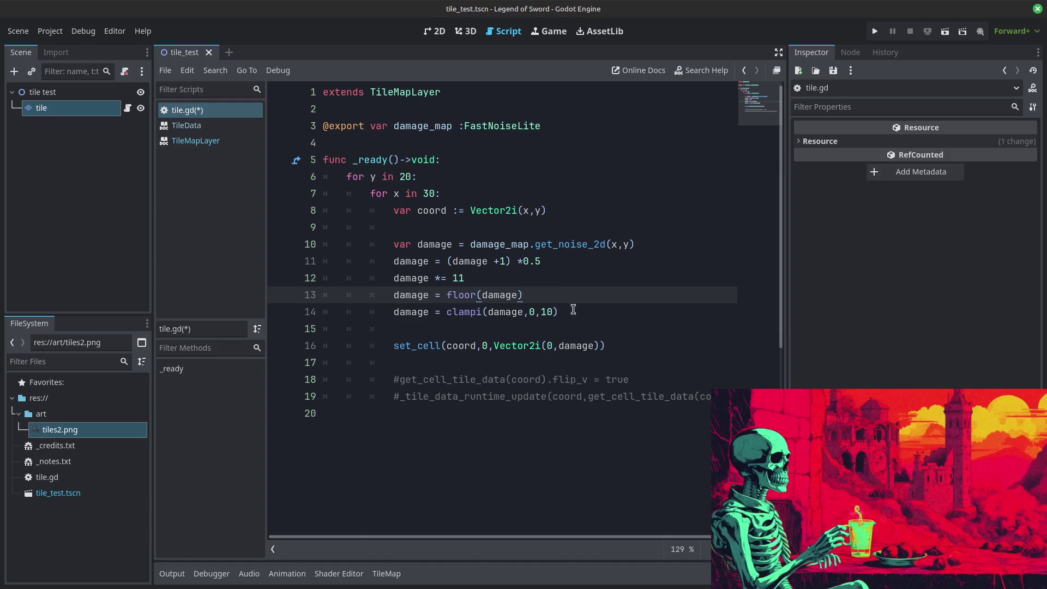
left_click(573, 309)
left_click(875, 31)
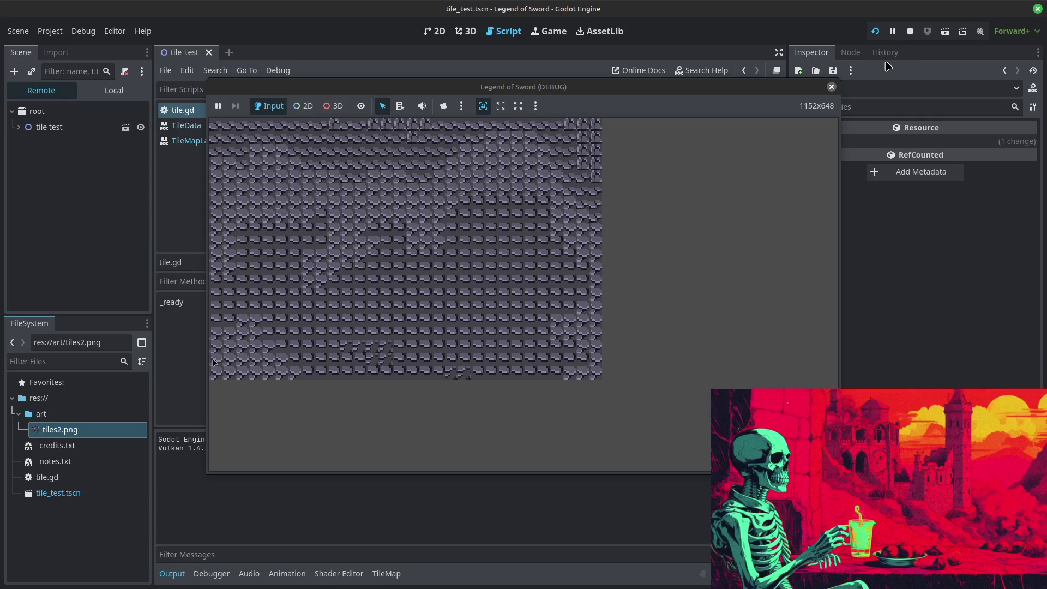
left_click(911, 31)
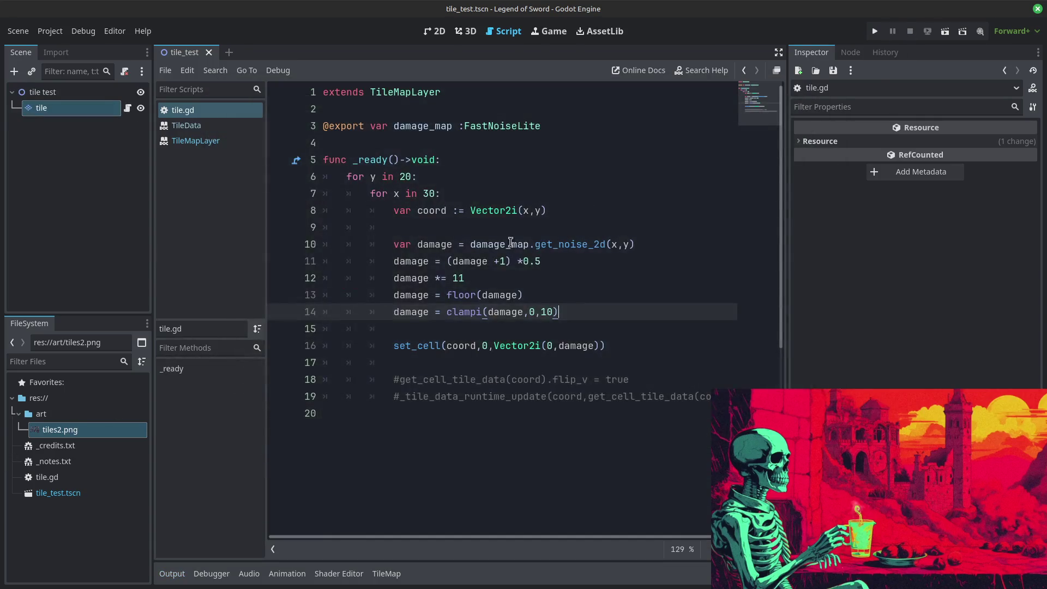
Step: Change the row loop count from 20 to 40 and the column count from 30 to 60
left_click_drag(413, 176, 402, 191)
left_click(413, 176)
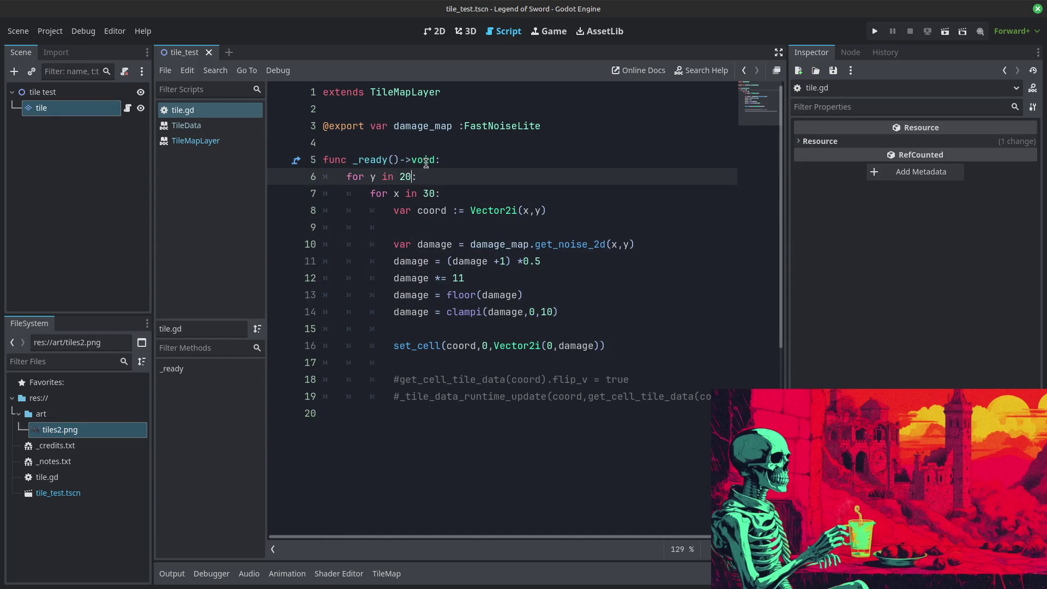
double_click(405, 176)
type("40")
left_click(431, 193)
double_click(430, 194)
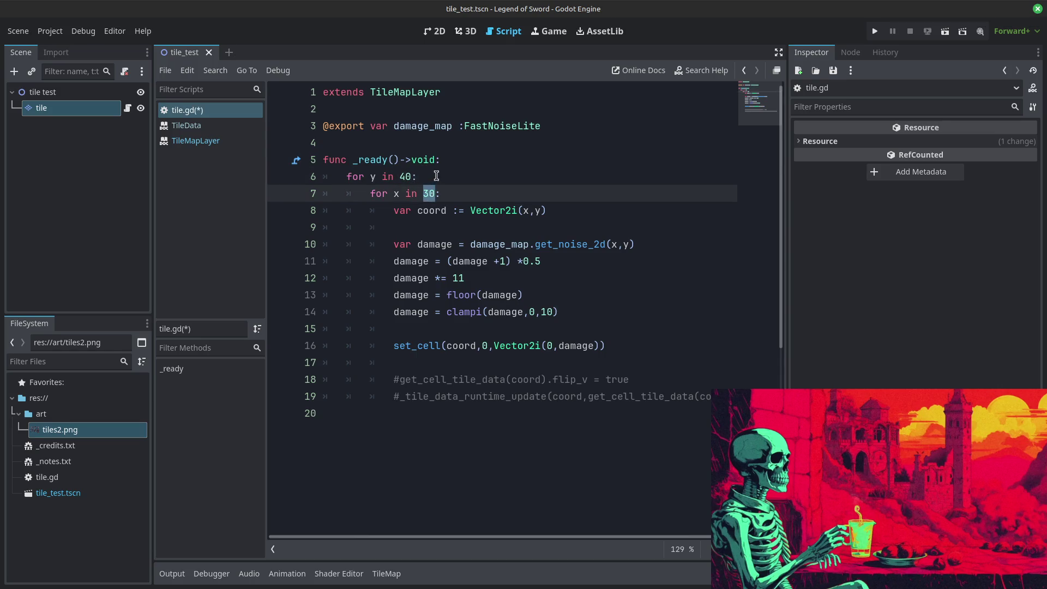
type("60")
left_click(50, 31)
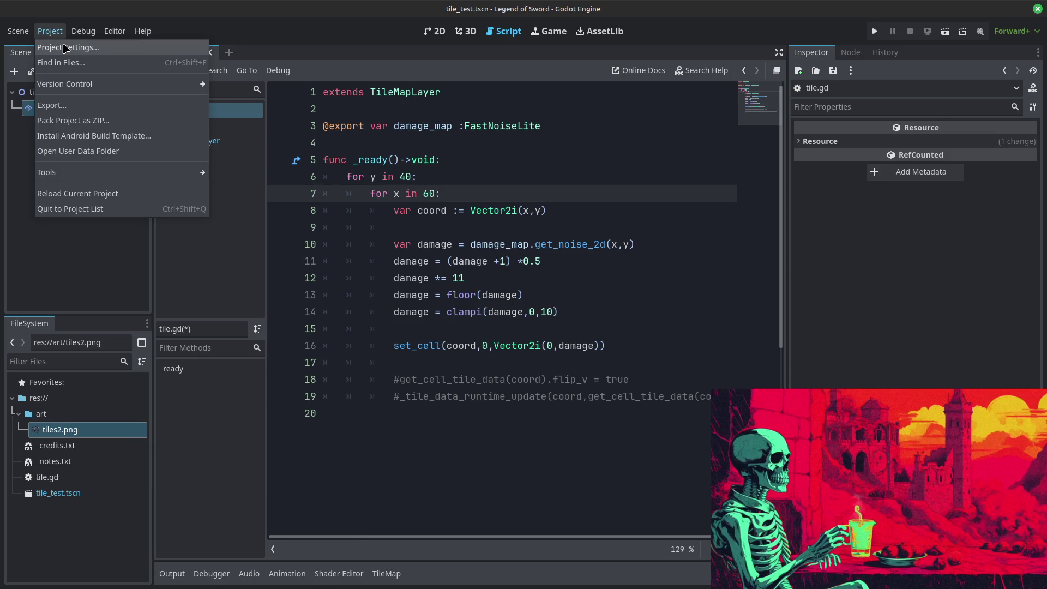
Step: Set Display > Window > Stretch Scale from 3.0 to 2 in Project Settings and close it
left_click(66, 48)
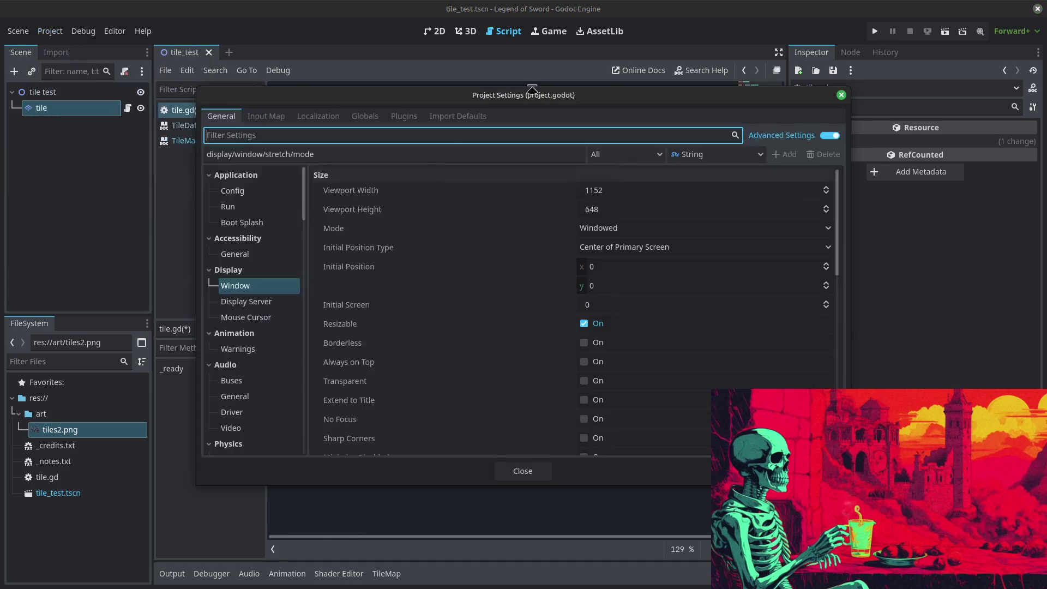
scroll(614, 232, "down", 5)
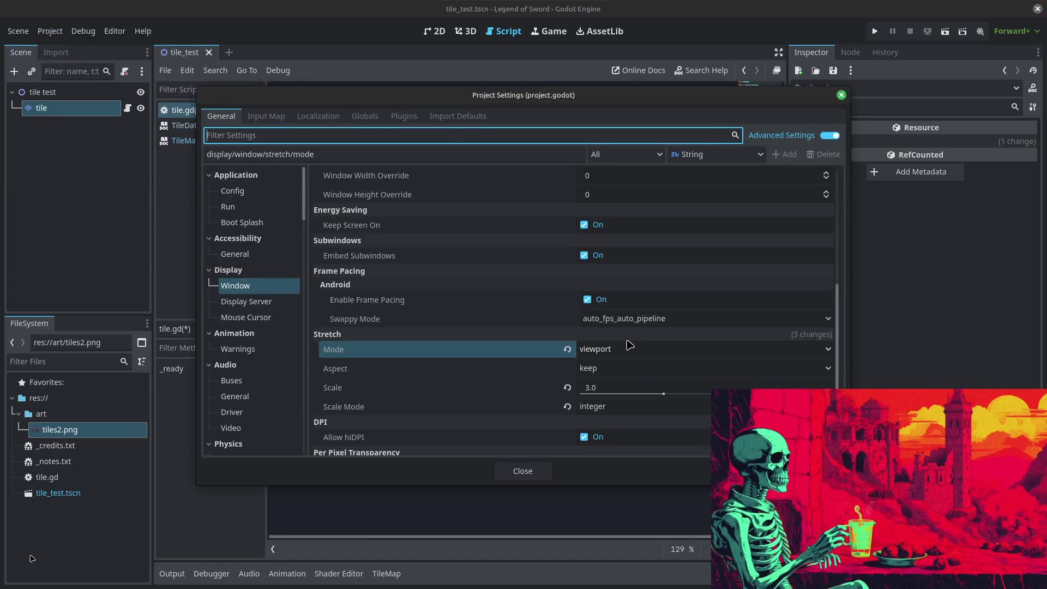
left_click(610, 394)
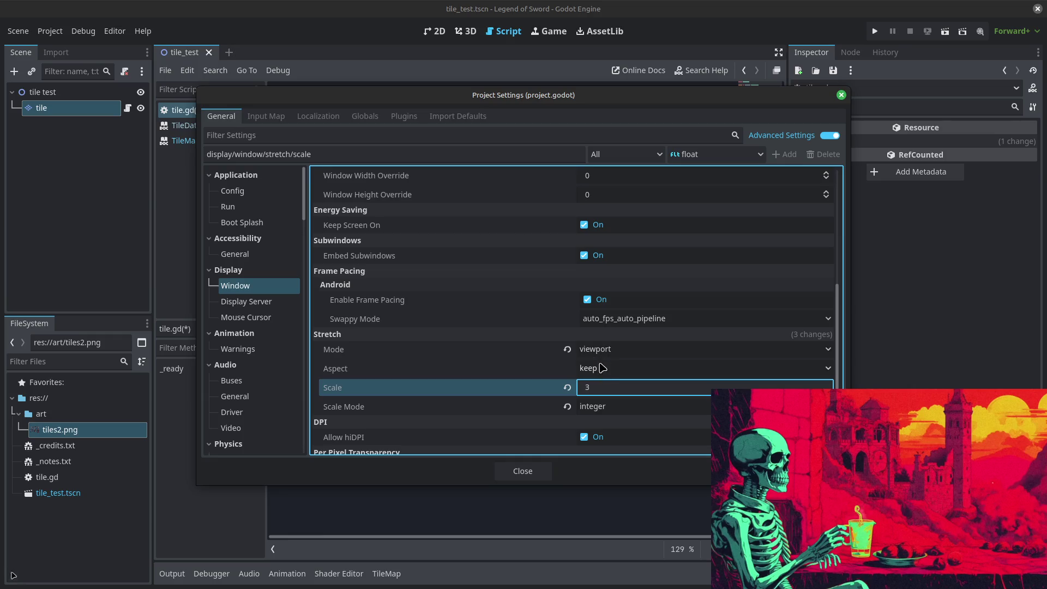
key("BackSpace")
type("2")
key("Return")
left_click(533, 476)
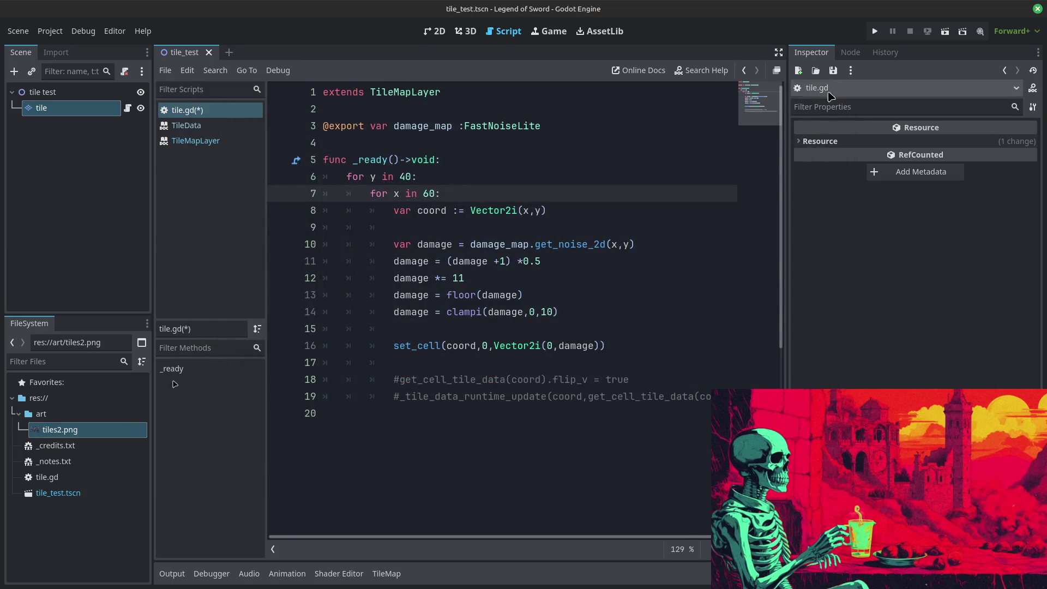
left_click(946, 31)
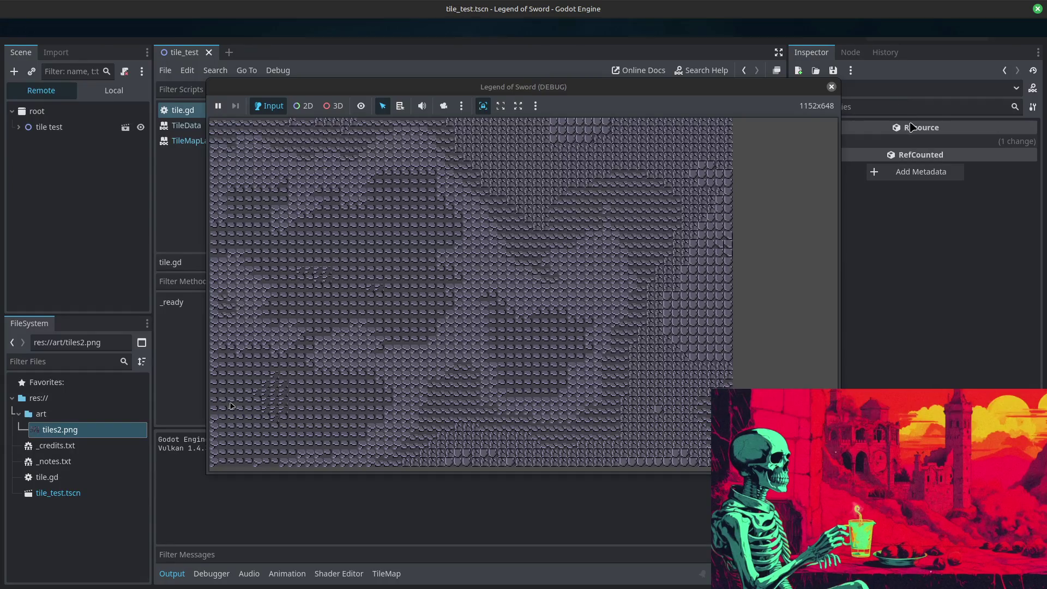
mouse_move(913, 127)
left_click(910, 31)
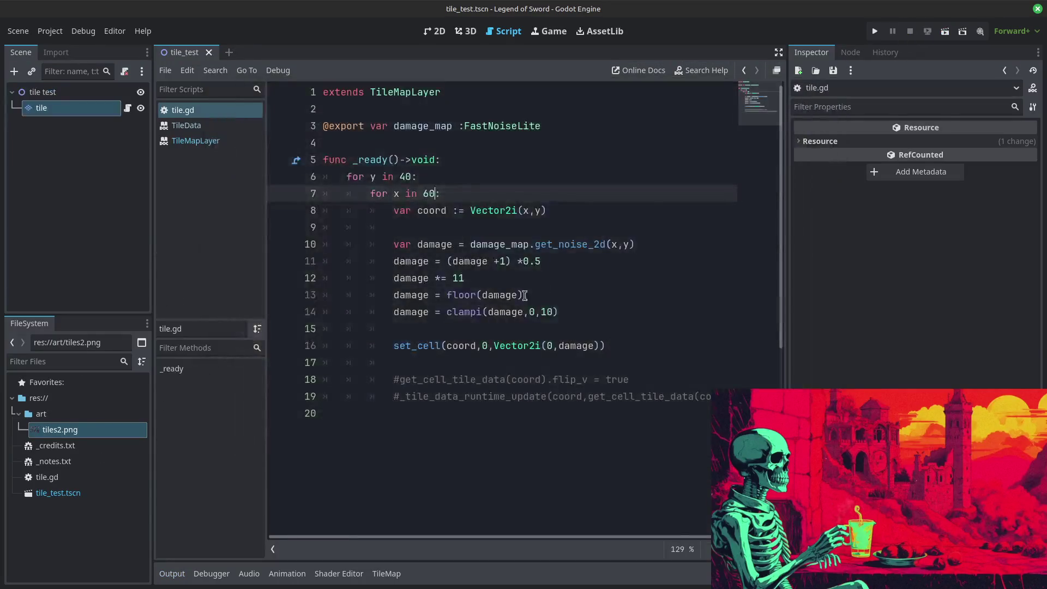
Step: Append *1.3 to the noise sample on line 10 and test-run the tile map
mouse_move(495, 297)
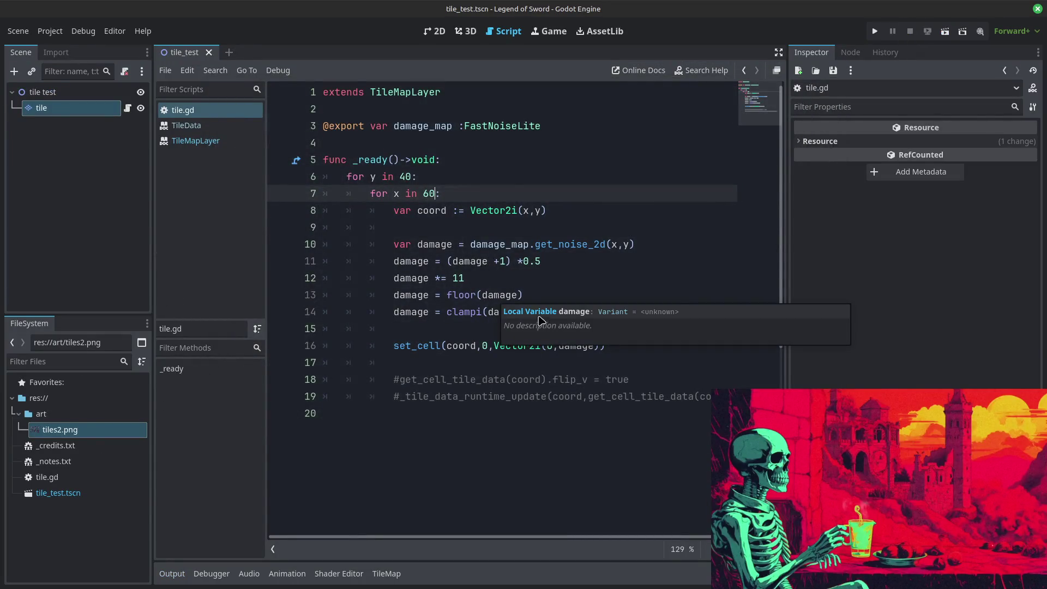
left_click(663, 238)
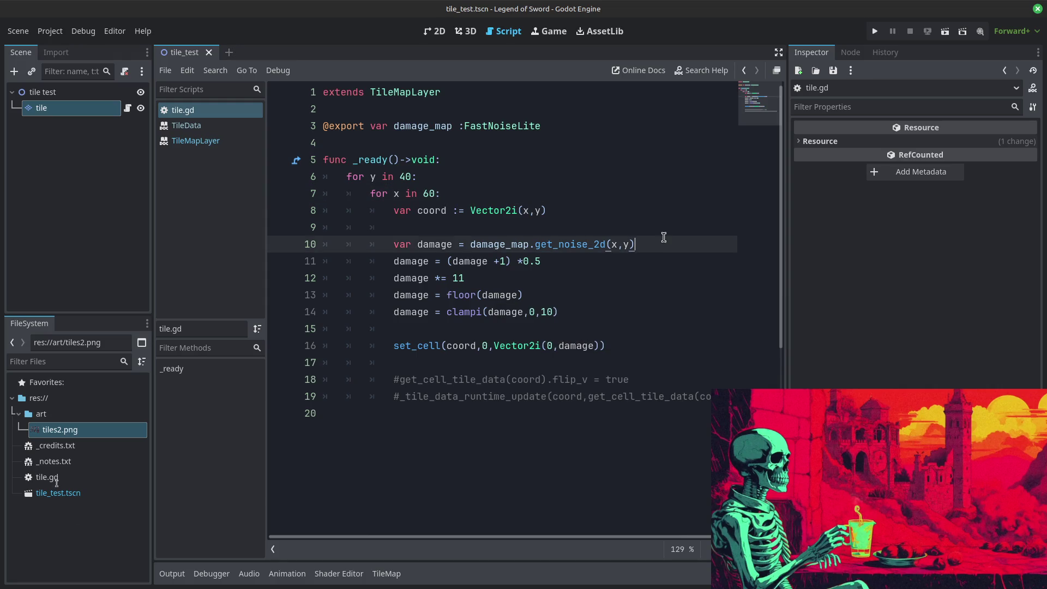
type("*")
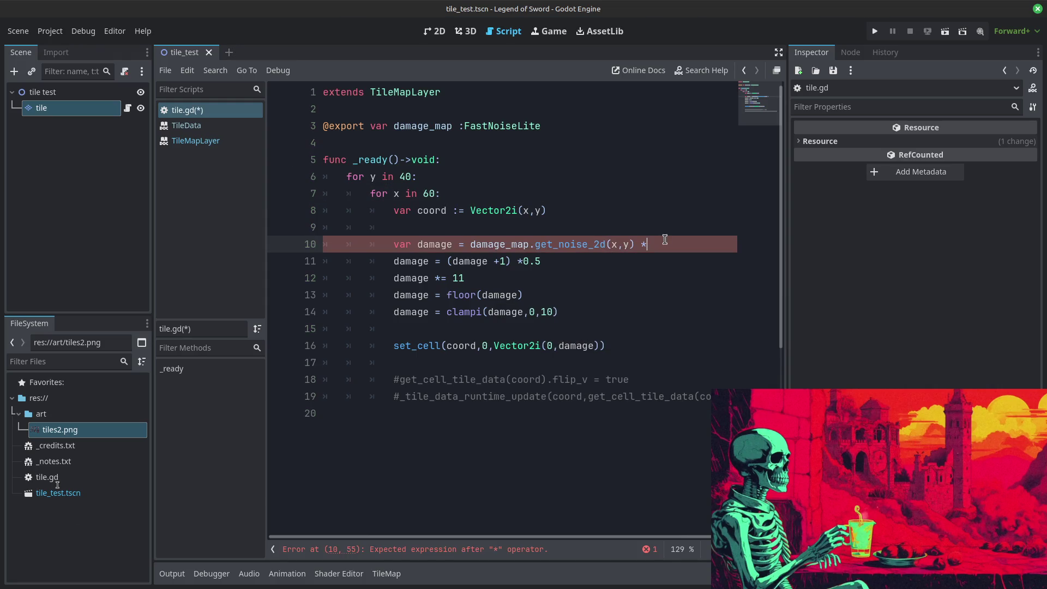
type("1.")
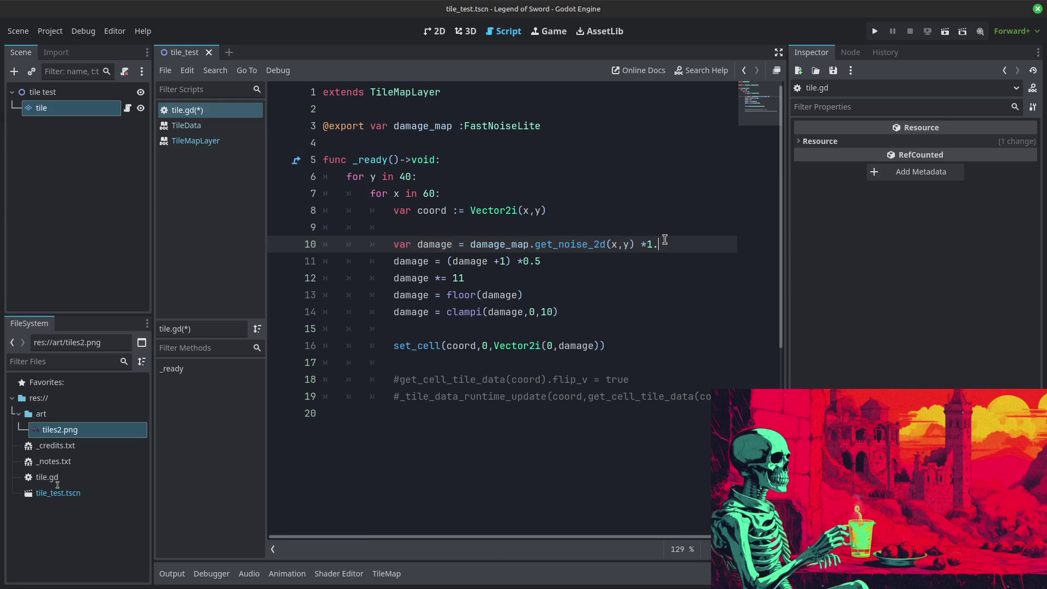
type("3")
left_click(875, 32)
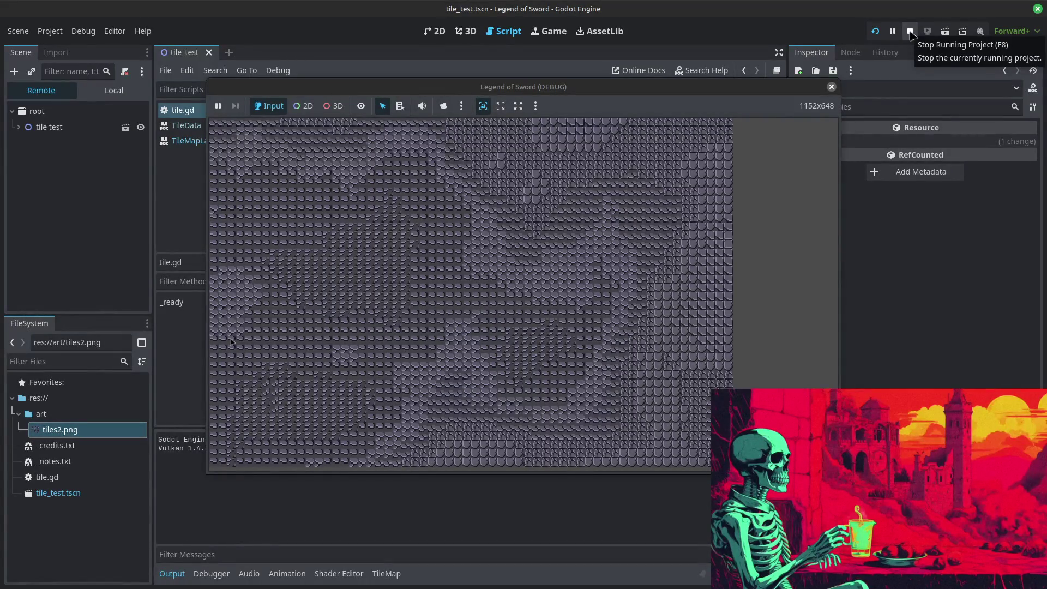
left_click(911, 32)
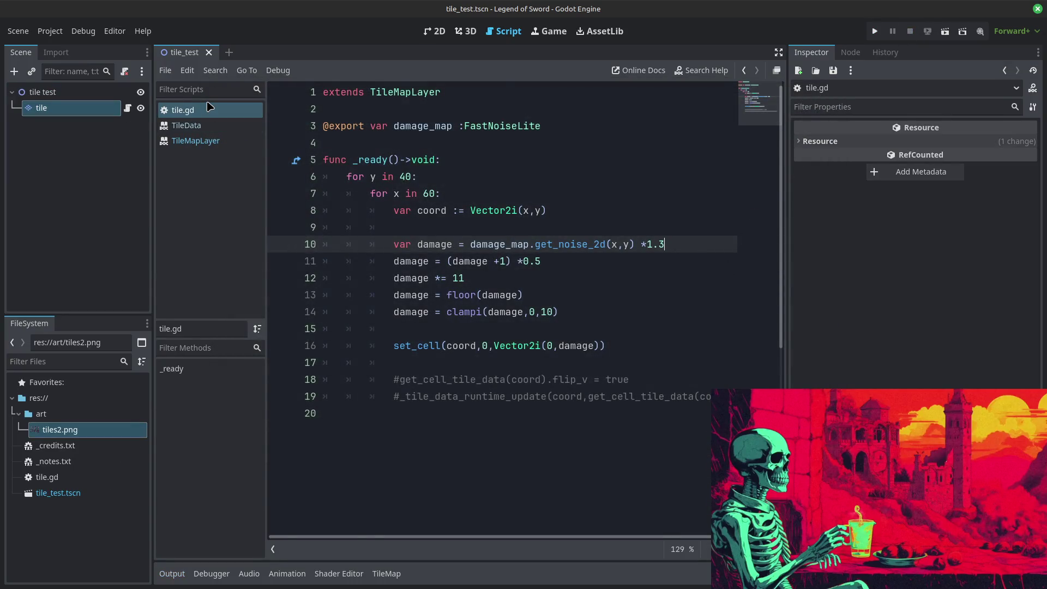
left_click(82, 108)
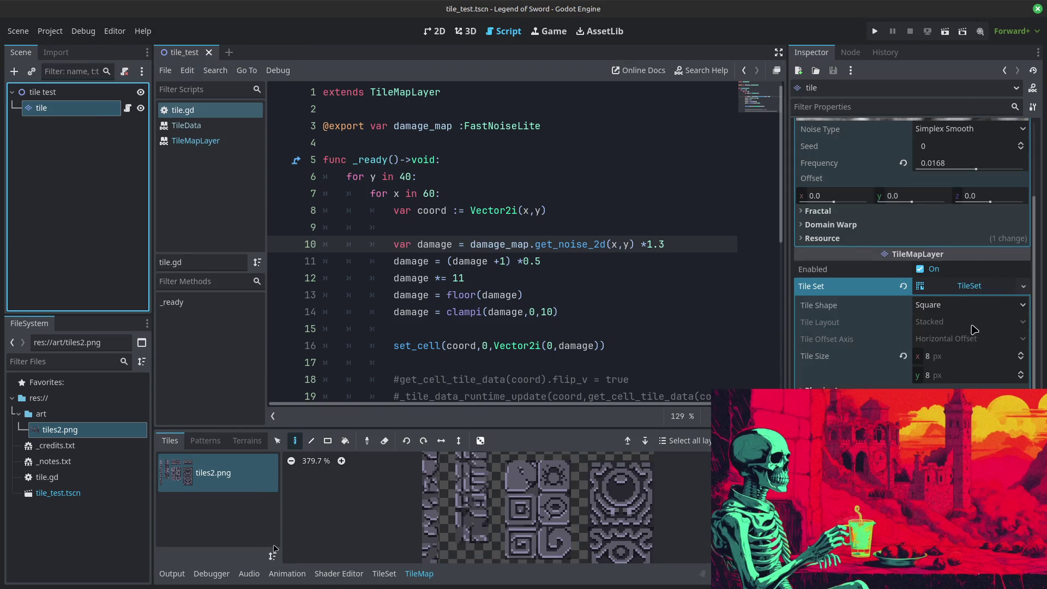
Step: Raise the Damage Map noise frequency to 0.039 in the Inspector and test-run the game
scroll(976, 296, "up", 2)
scroll(977, 188, "up", 3)
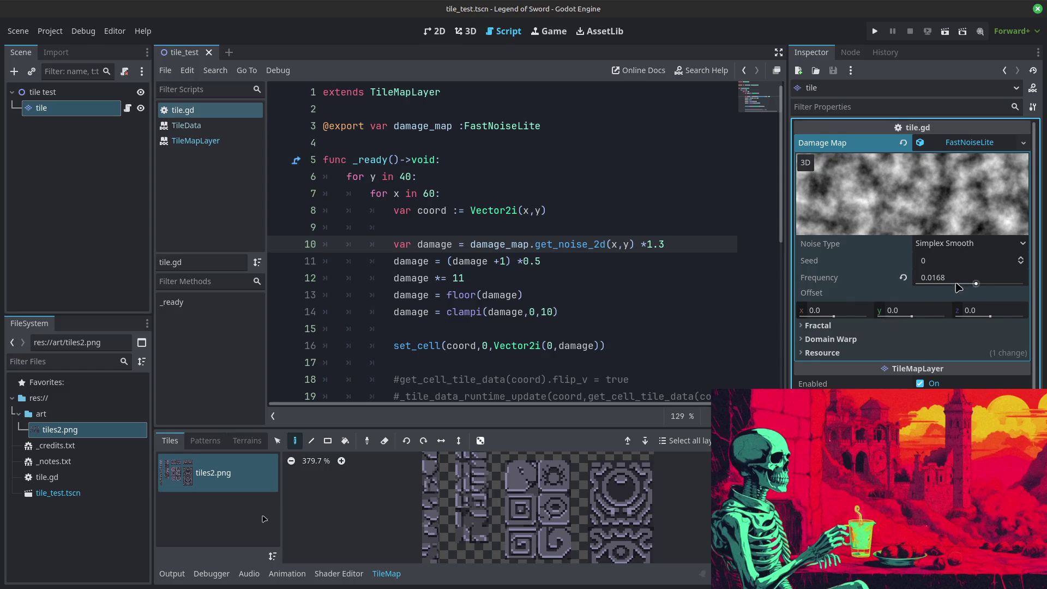
left_click_drag(977, 284, 987, 284)
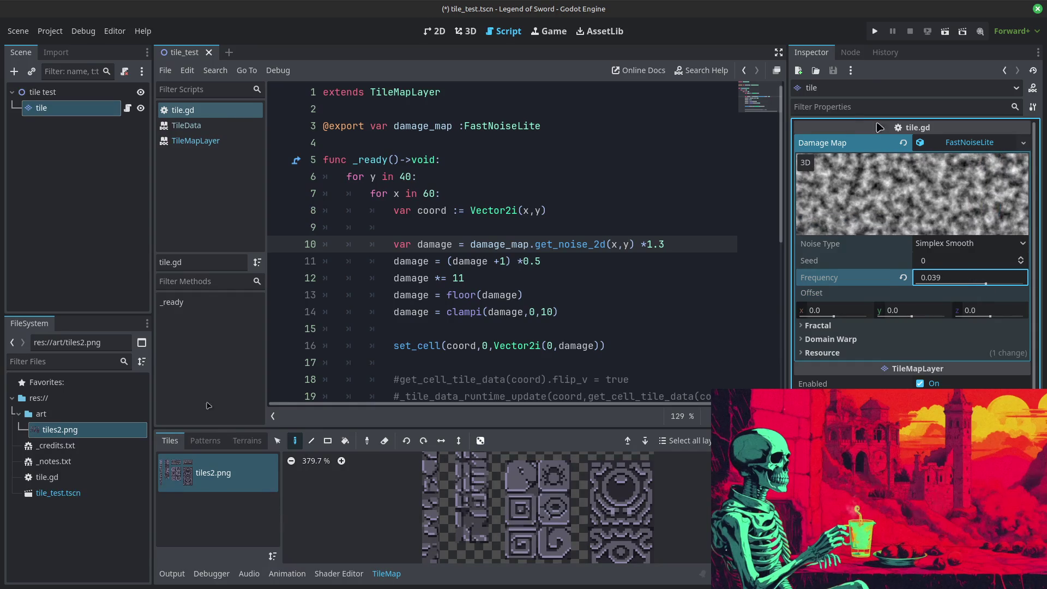
left_click(875, 32)
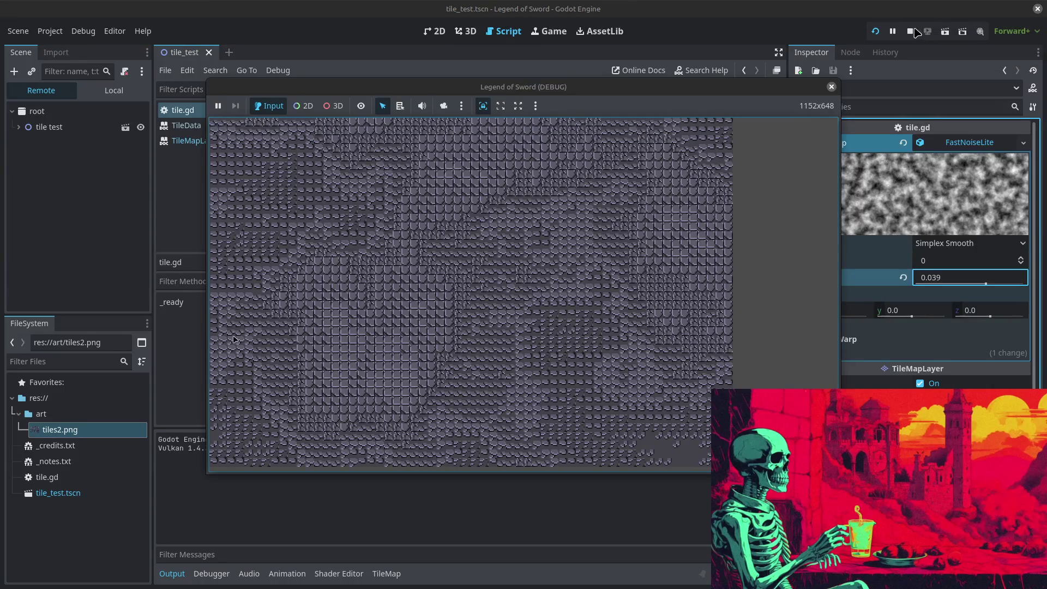
left_click(911, 31)
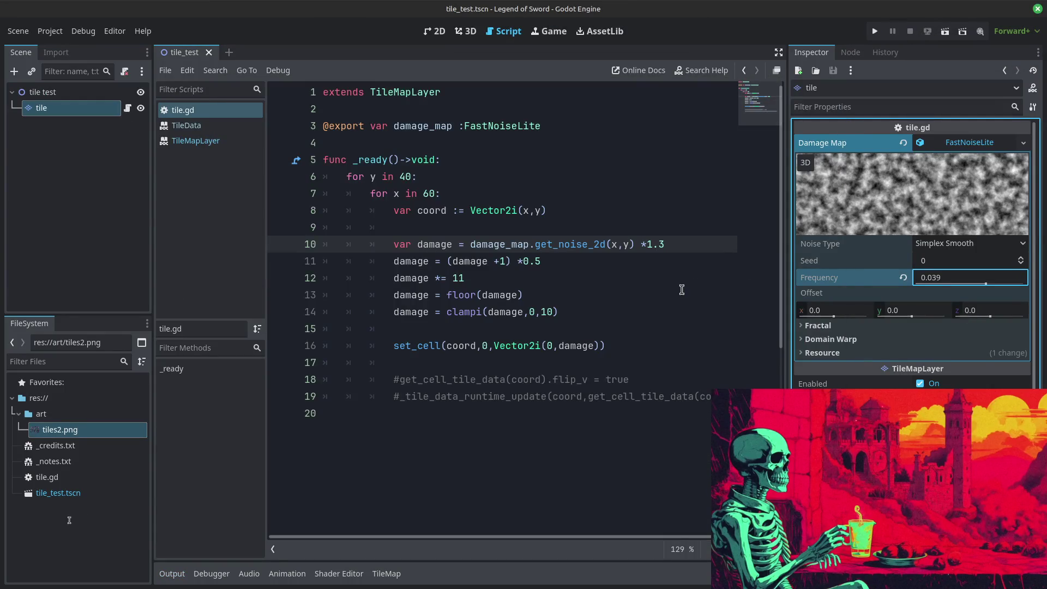
Step: Change the line 10 noise multiplier from 1.3 to 1.2 and test-run the game
left_click(672, 250)
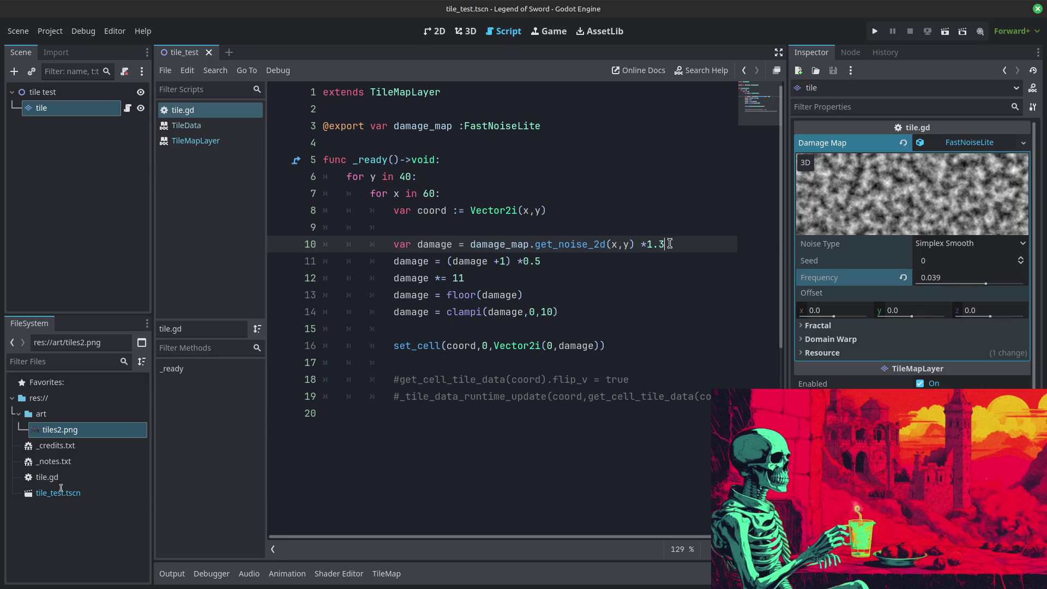
key("BackSpace")
type("5")
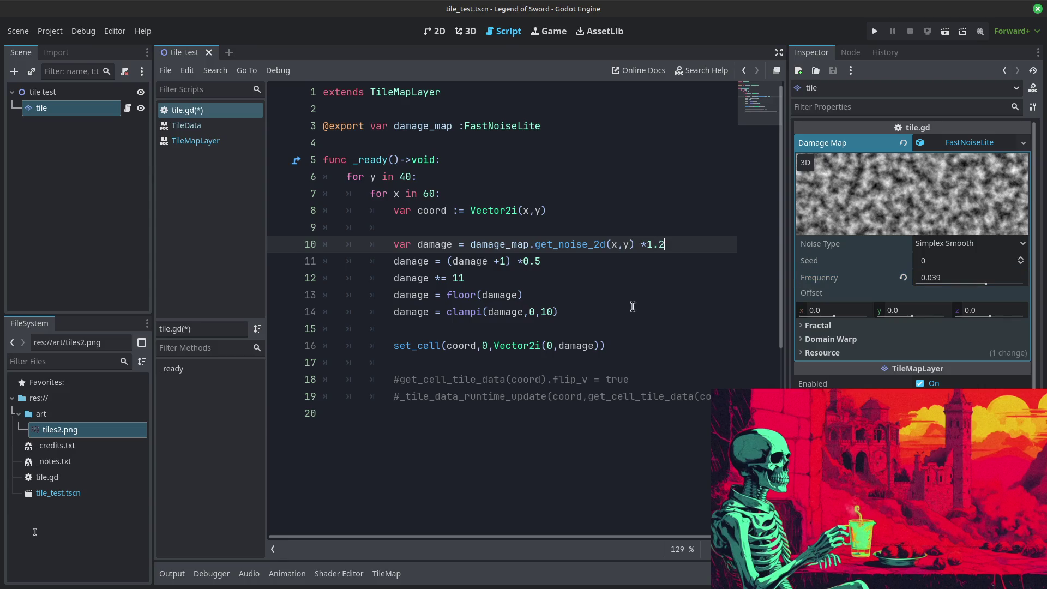
left_click(633, 307)
left_click(875, 31)
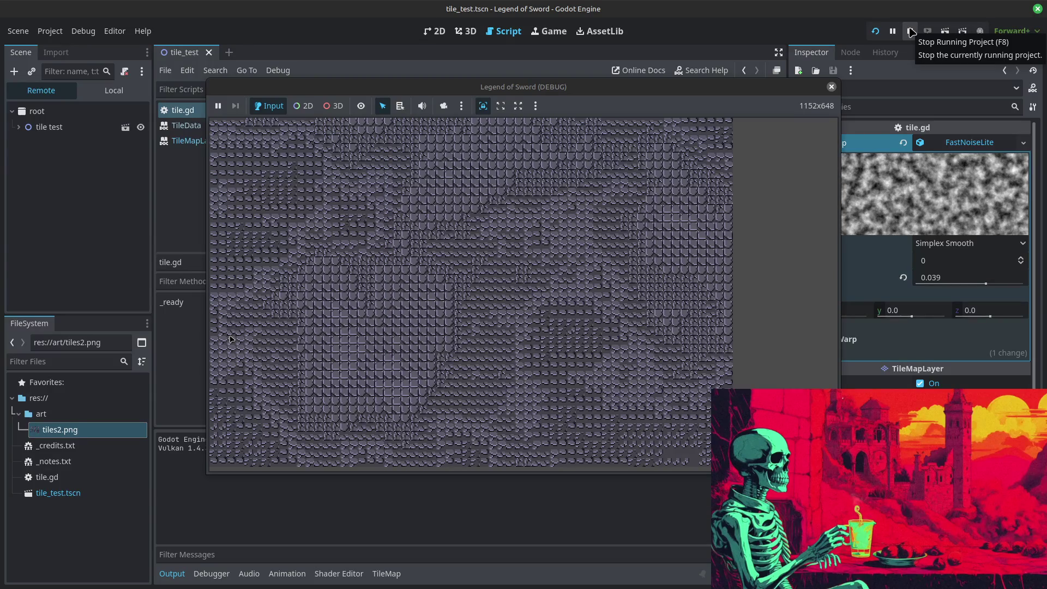
left_click(910, 32)
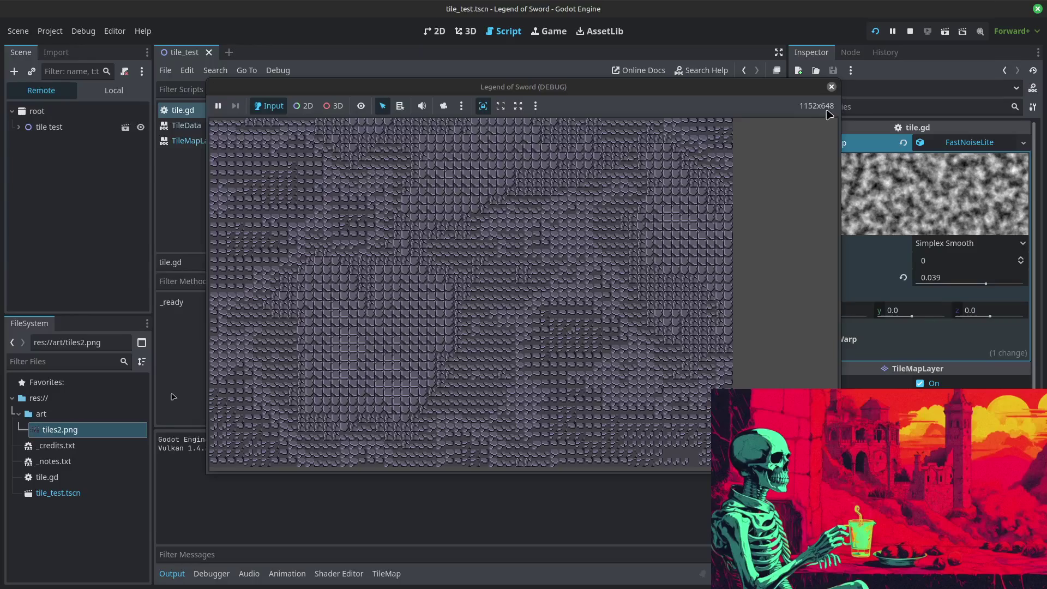
Step: Run the game once more, stop it, and return to line 11 of tile.gd
left_click(912, 32)
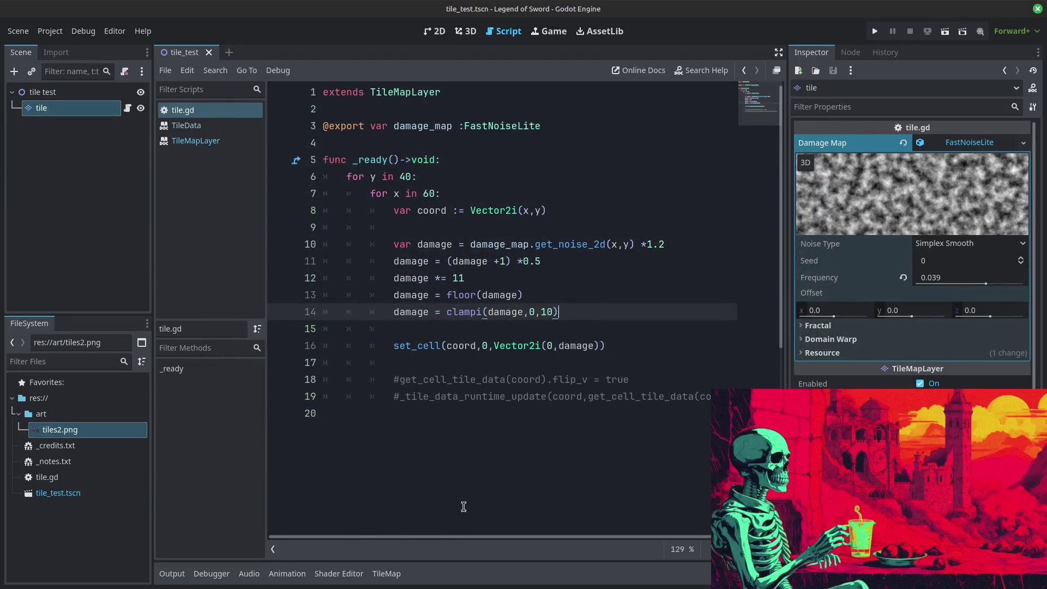
left_click(875, 31)
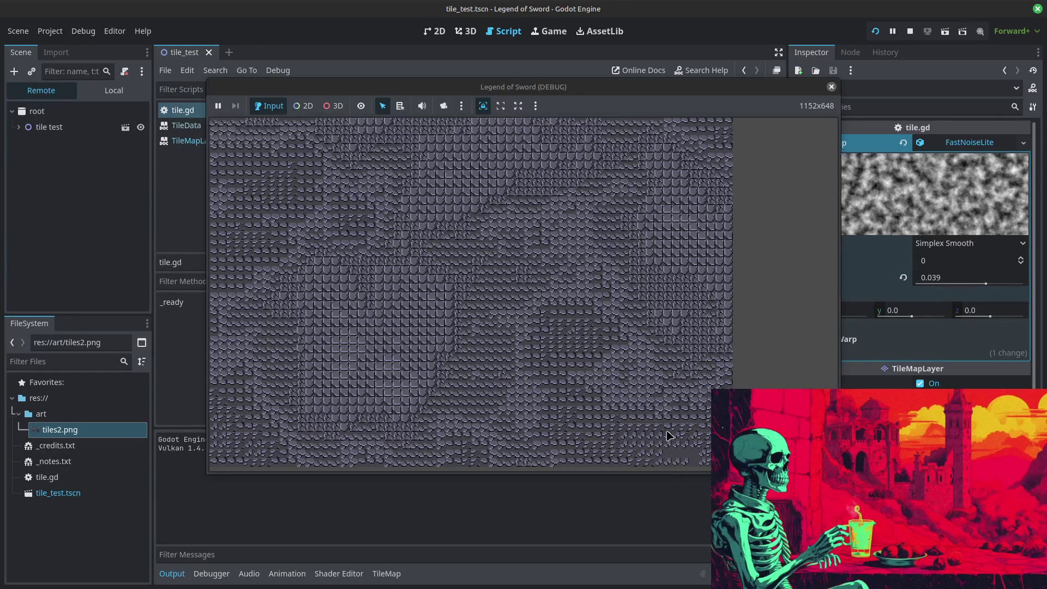
left_click(910, 31)
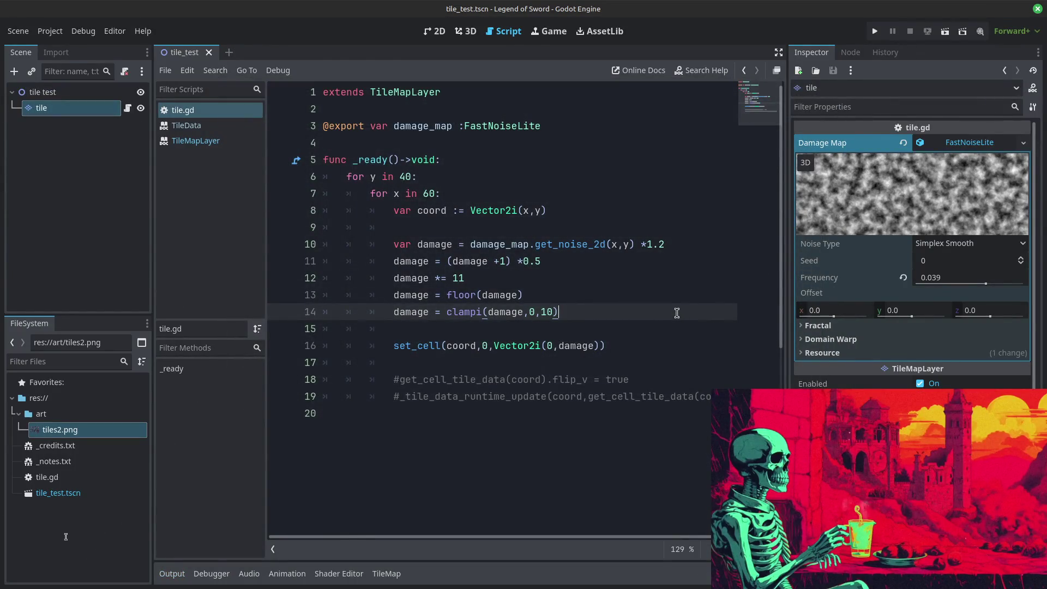
left_click(554, 261)
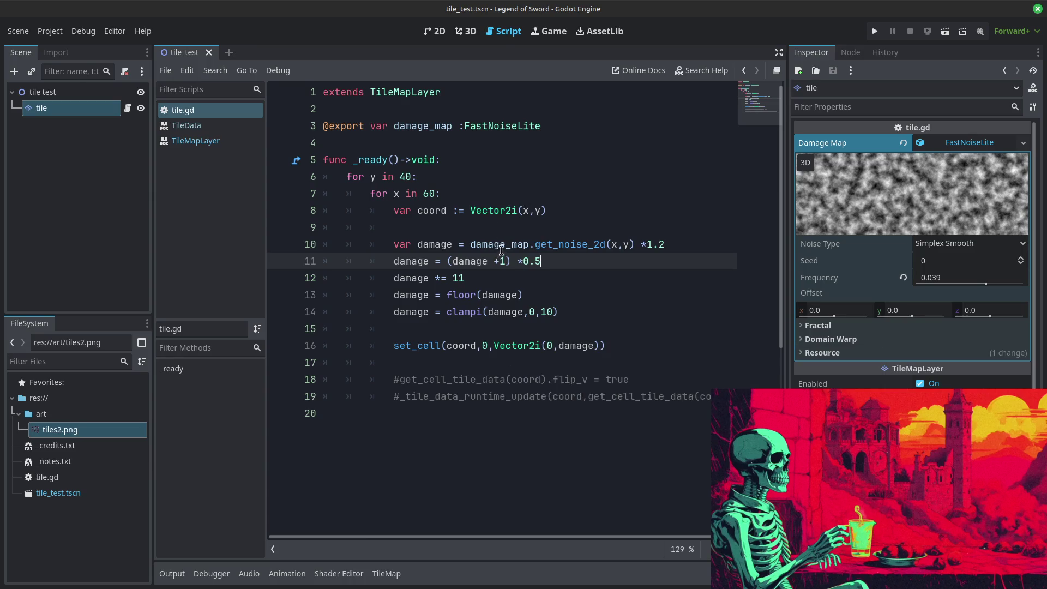
Step: Insert damage = clampf(damage,0,1) on a new line after the remap line
mouse_move(503, 245)
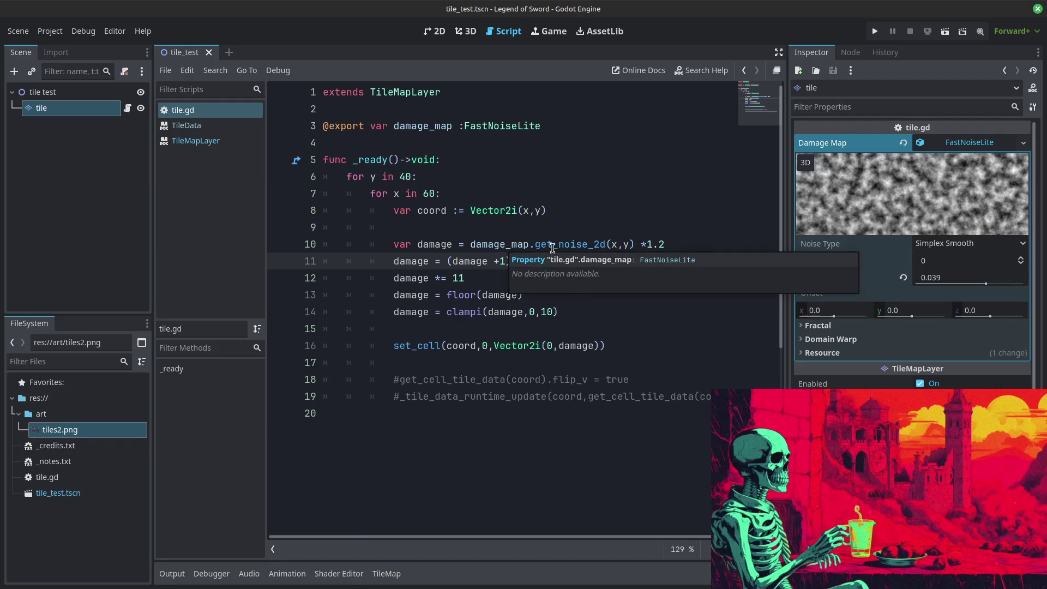
key("Return")
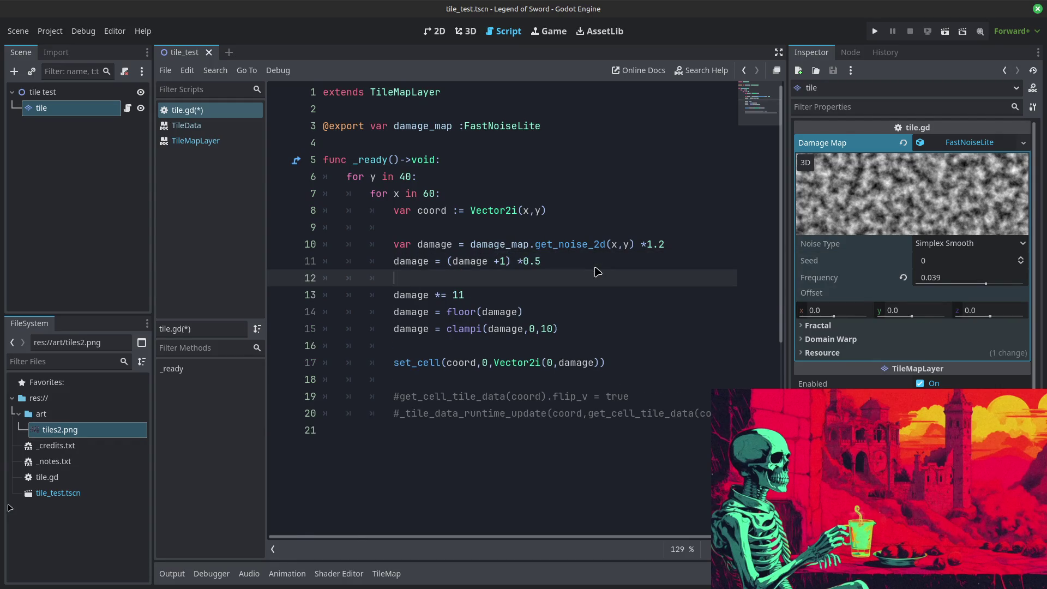
type("damage = cl")
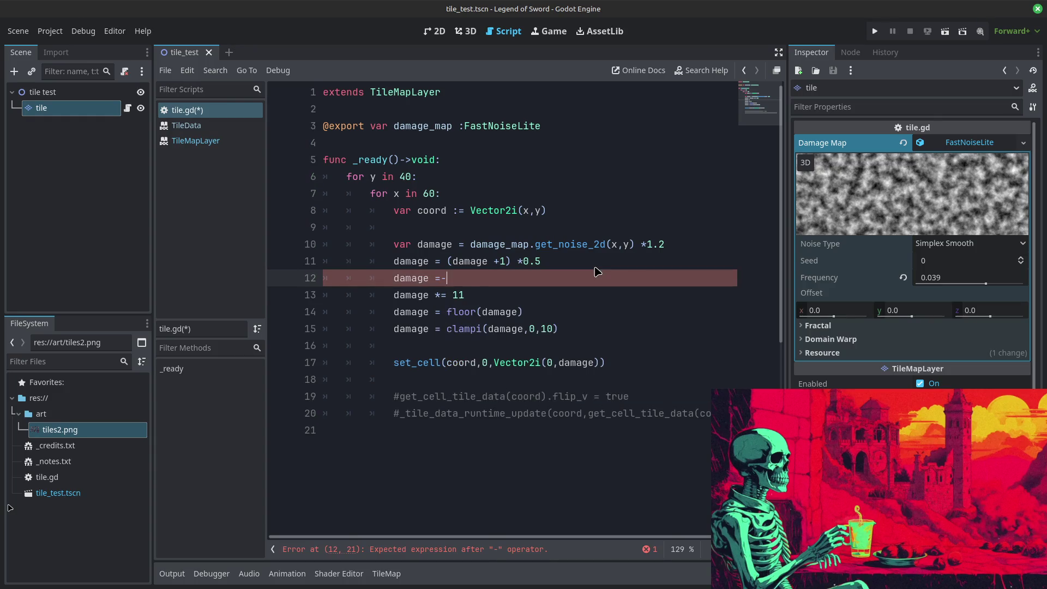
type("ampi")
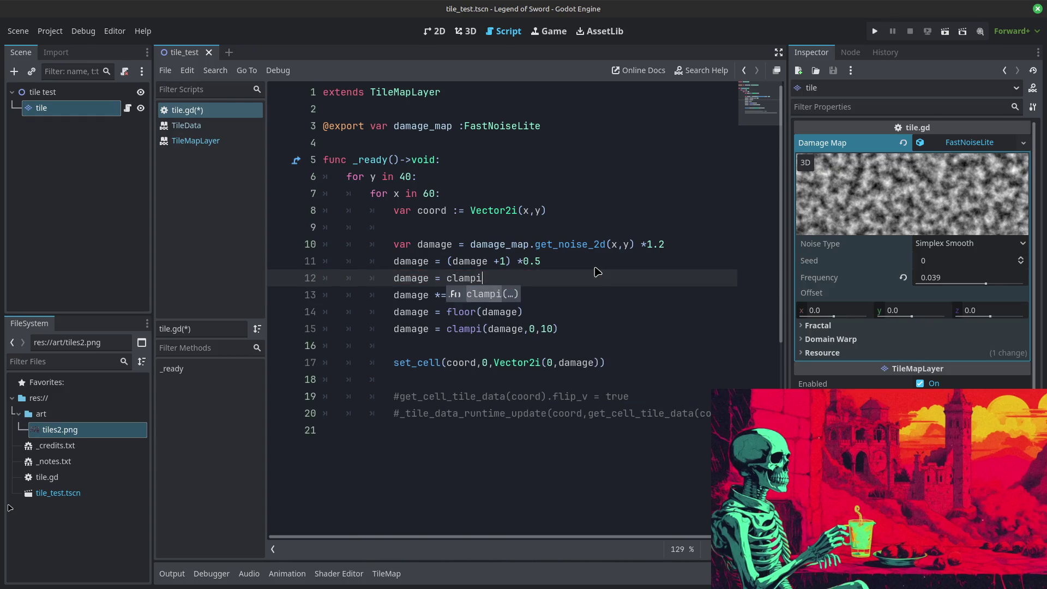
key("Return")
type("0,")
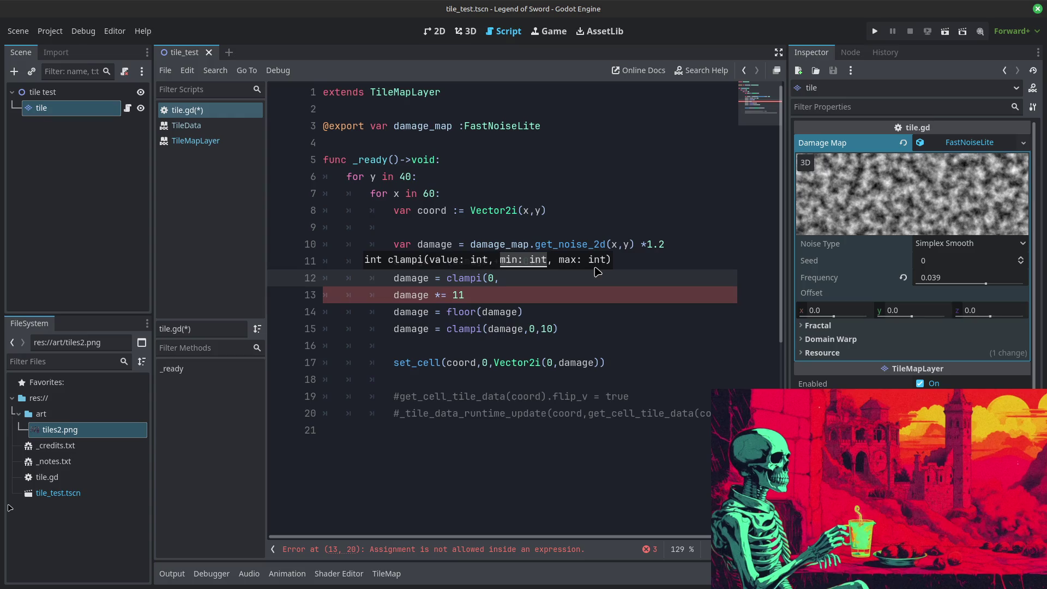
type("1)")
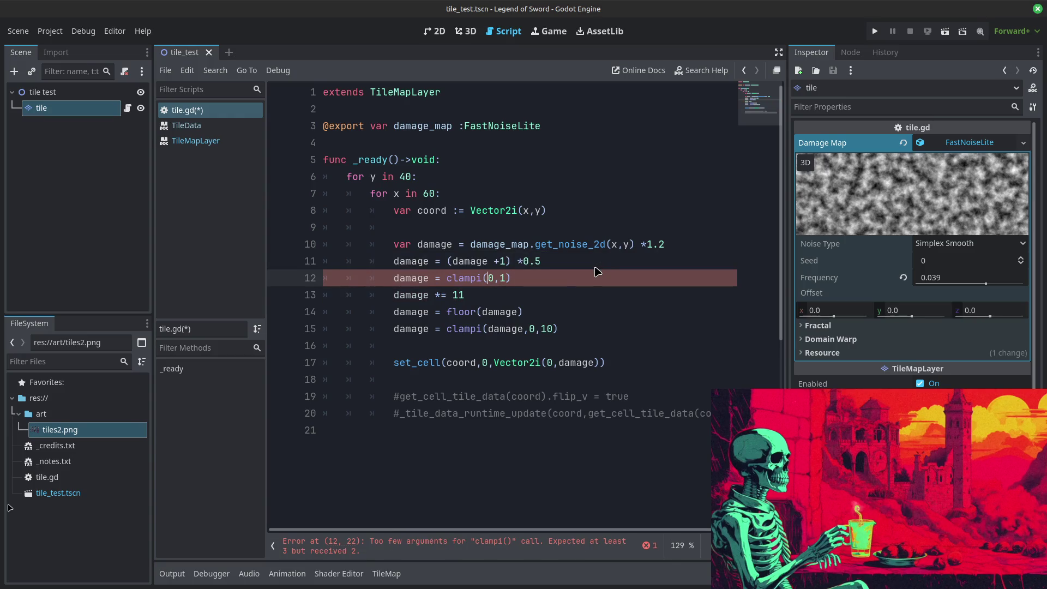
key("Right")
key("Right")
type("damag")
key("Return")
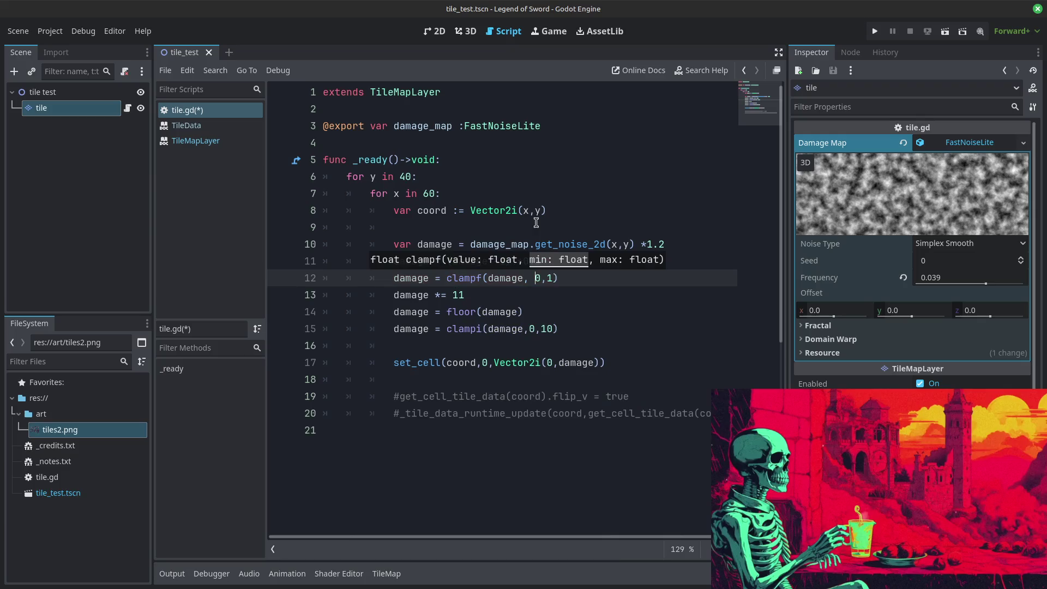
left_click(525, 375)
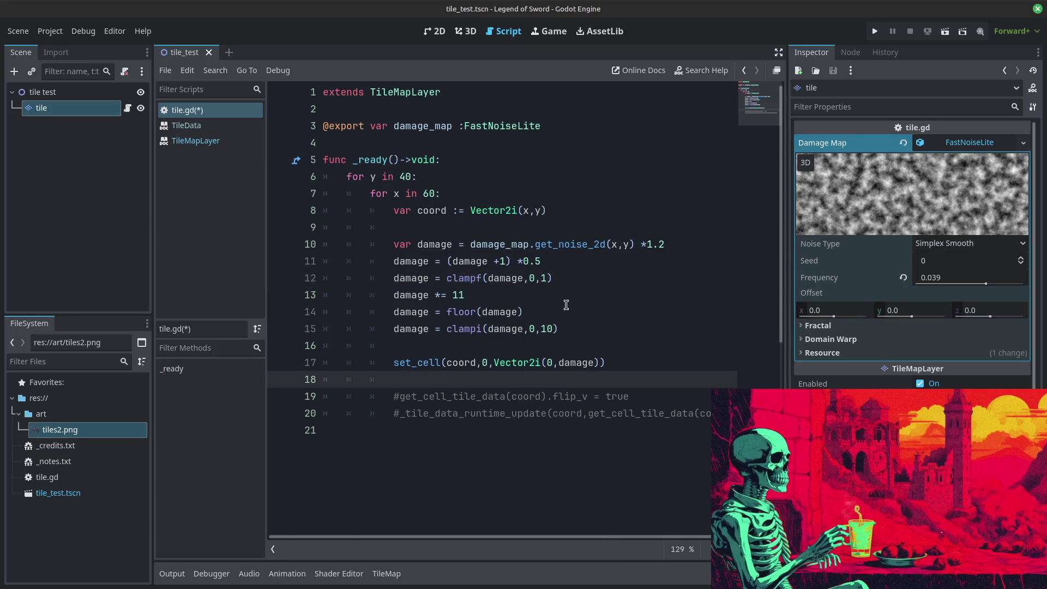
Step: Add a blank line after the clamp line and test-run the scene
left_click(566, 276)
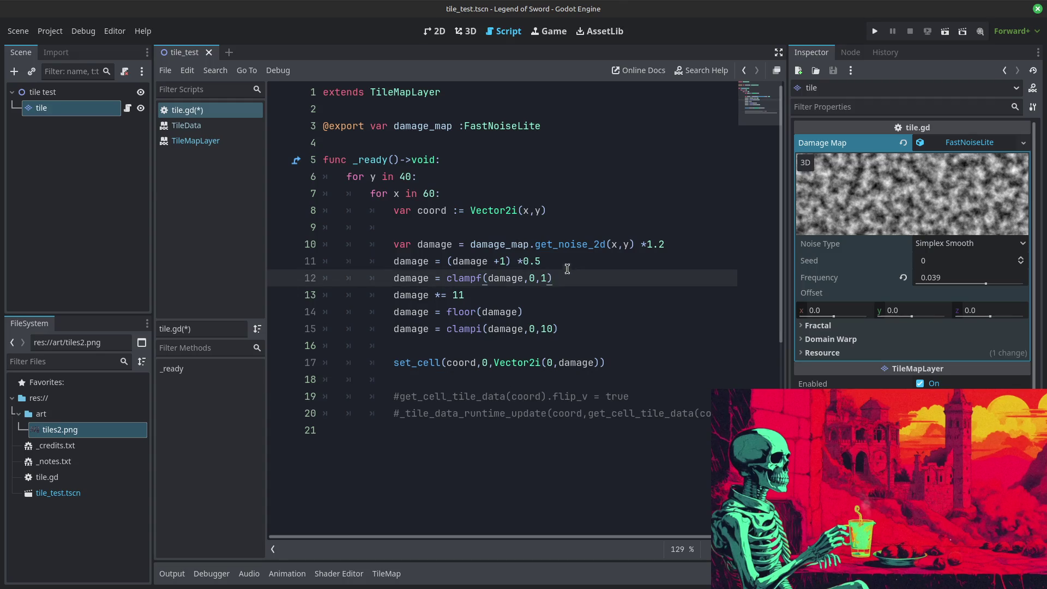
key("Return")
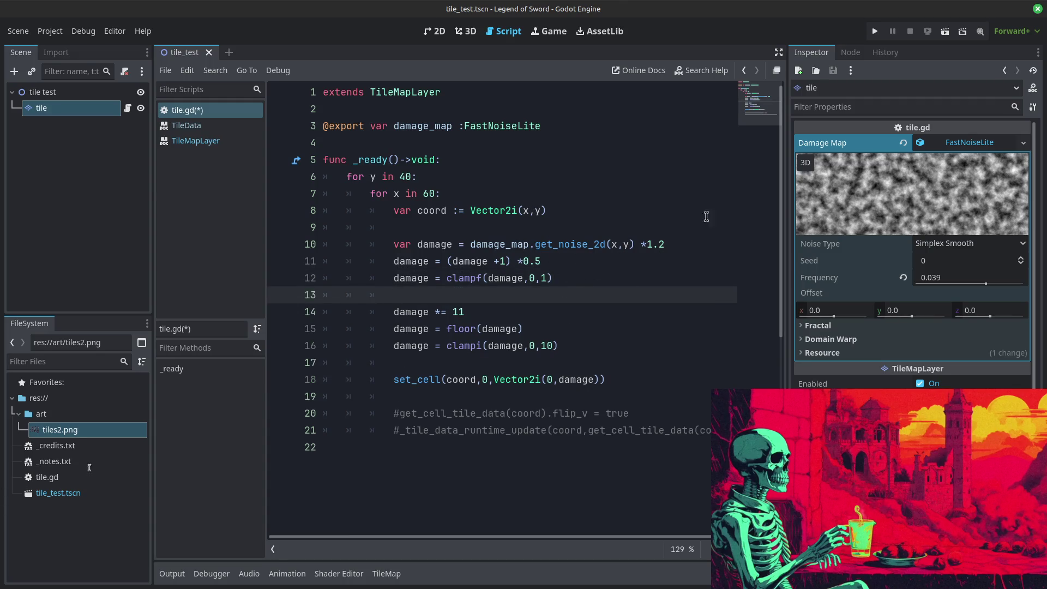
left_click(877, 31)
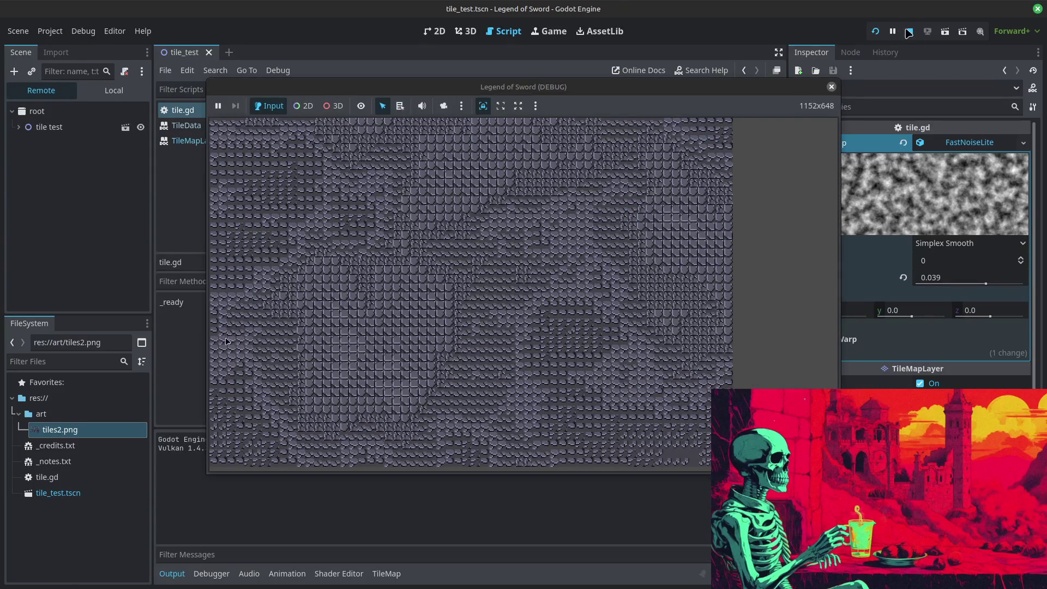
left_click(909, 32)
left_click(676, 240)
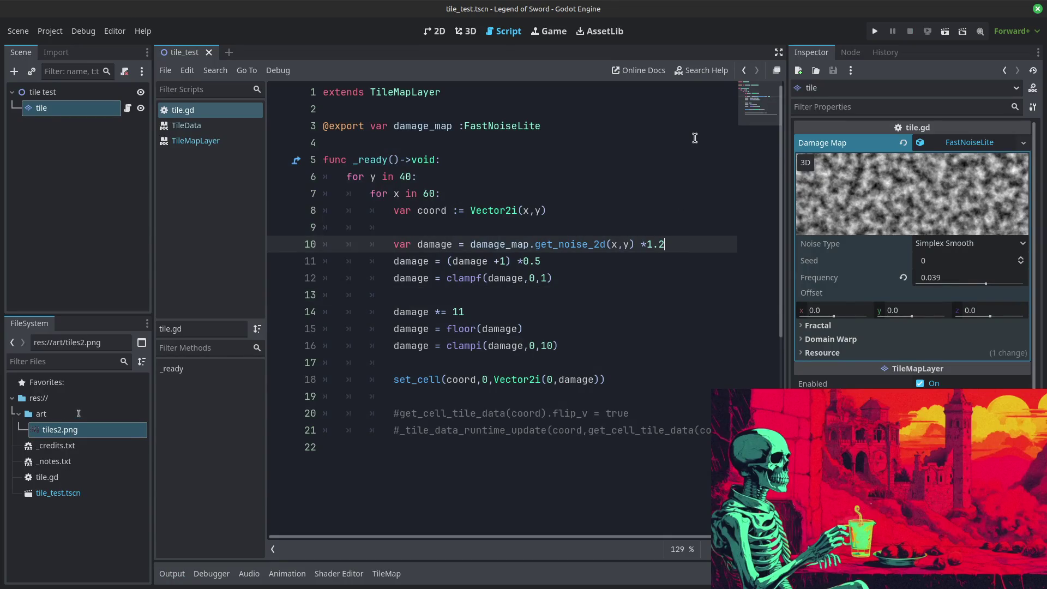
Step: Change the line 10 multiplier to 1.25 and run the project briefly to check it
type("5")
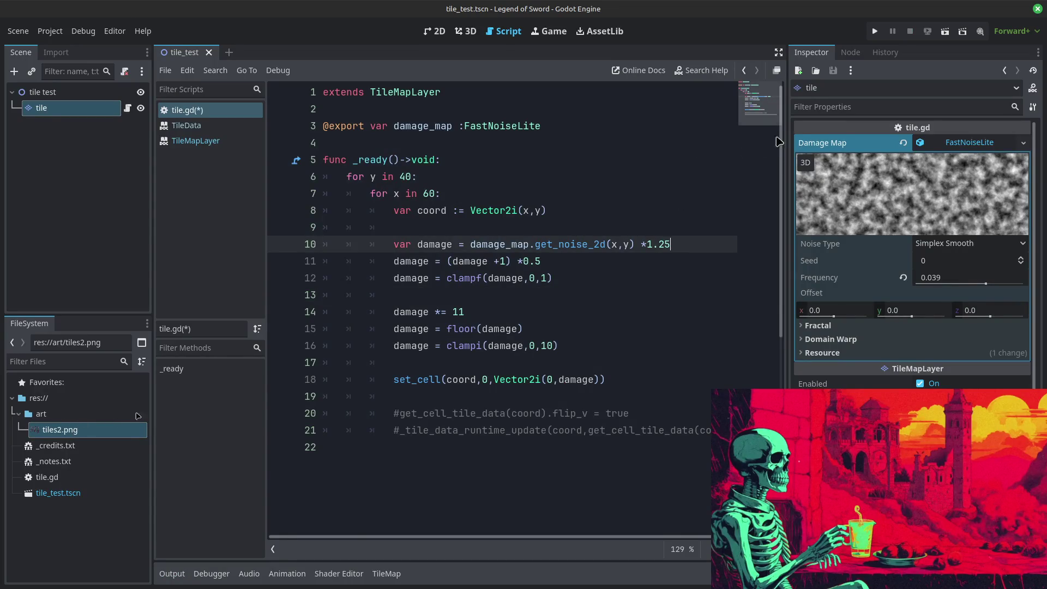
left_click(875, 31)
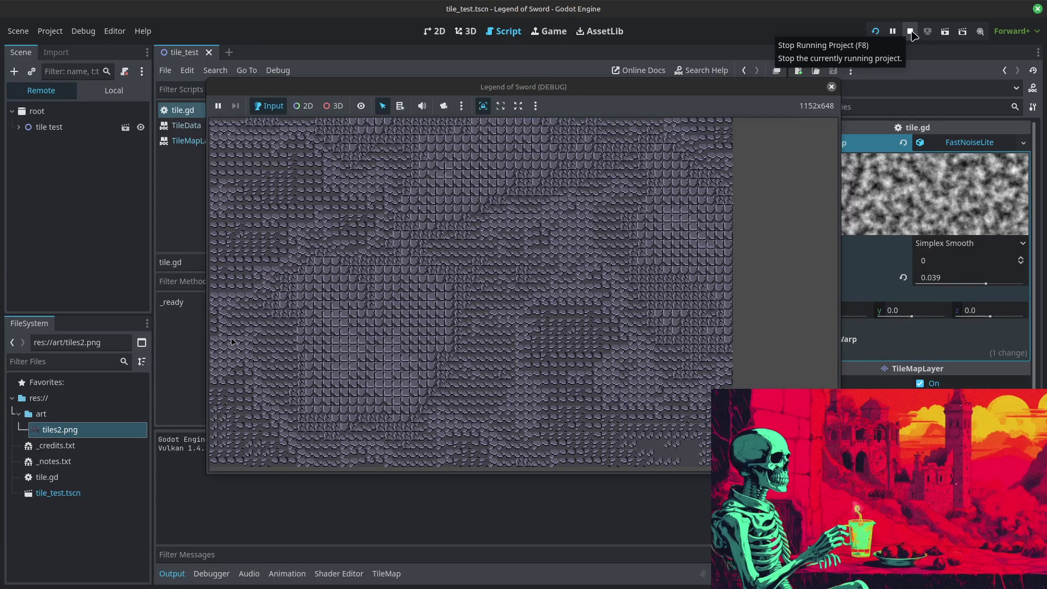
left_click(910, 32)
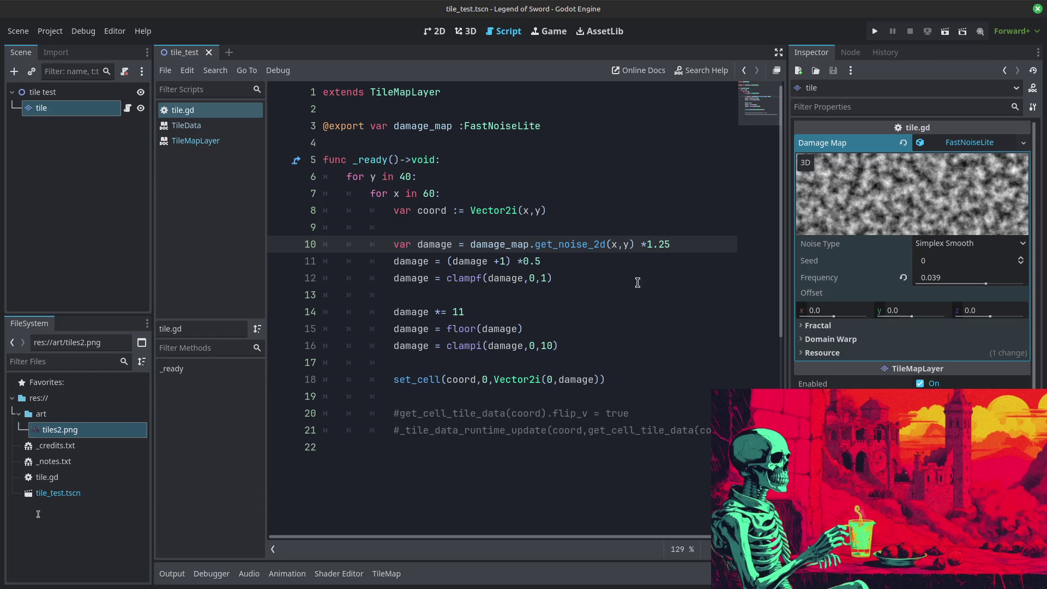
Step: Move the *11 into floor(damage *11) and delete the separate multiply-by-11 line
scroll(633, 264, "down", 1)
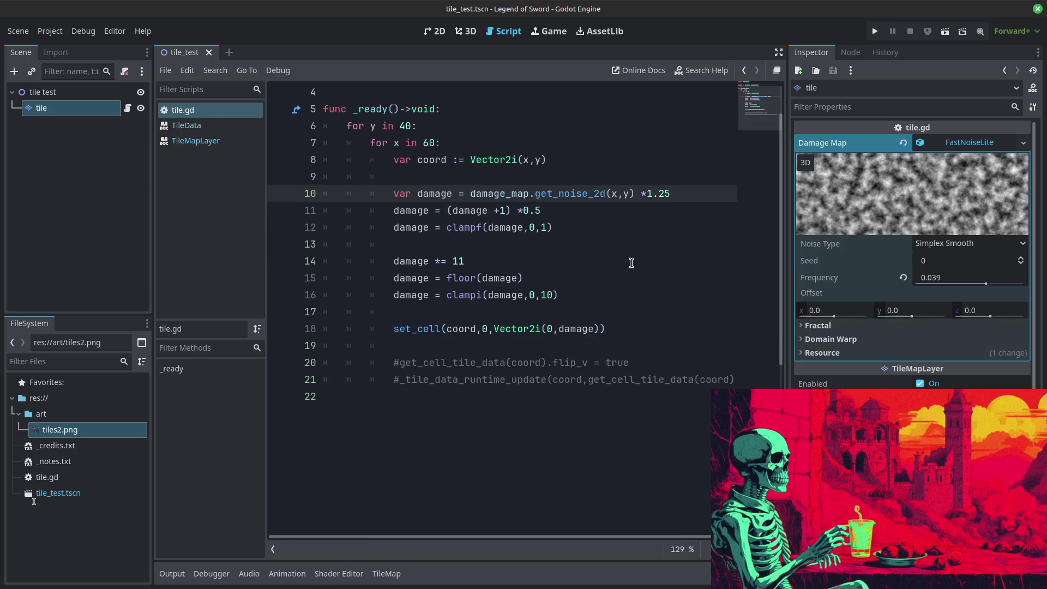
scroll(632, 263, "up", 1)
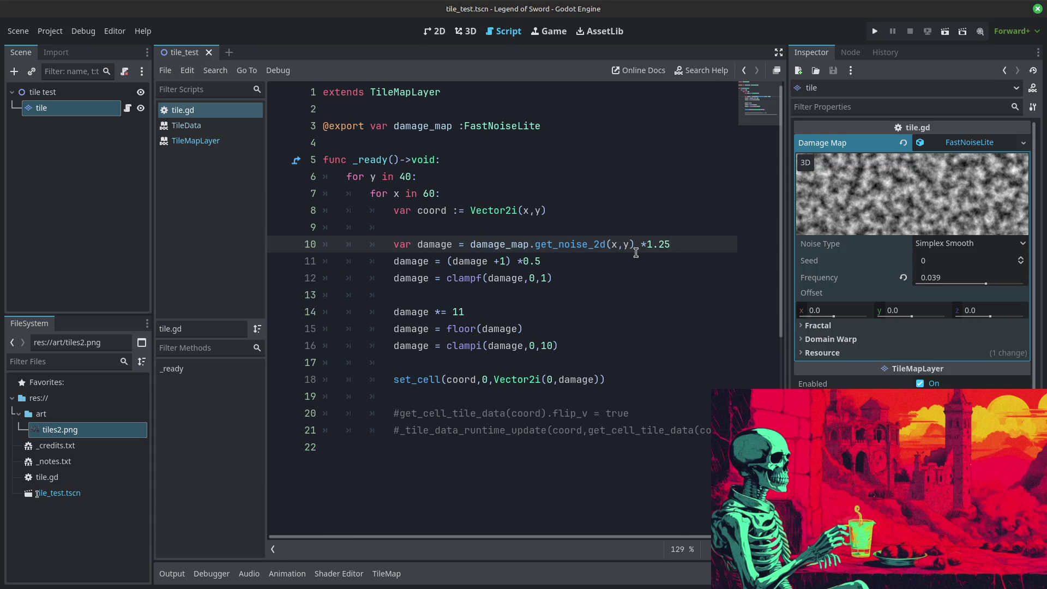
scroll(636, 253, "down", 1)
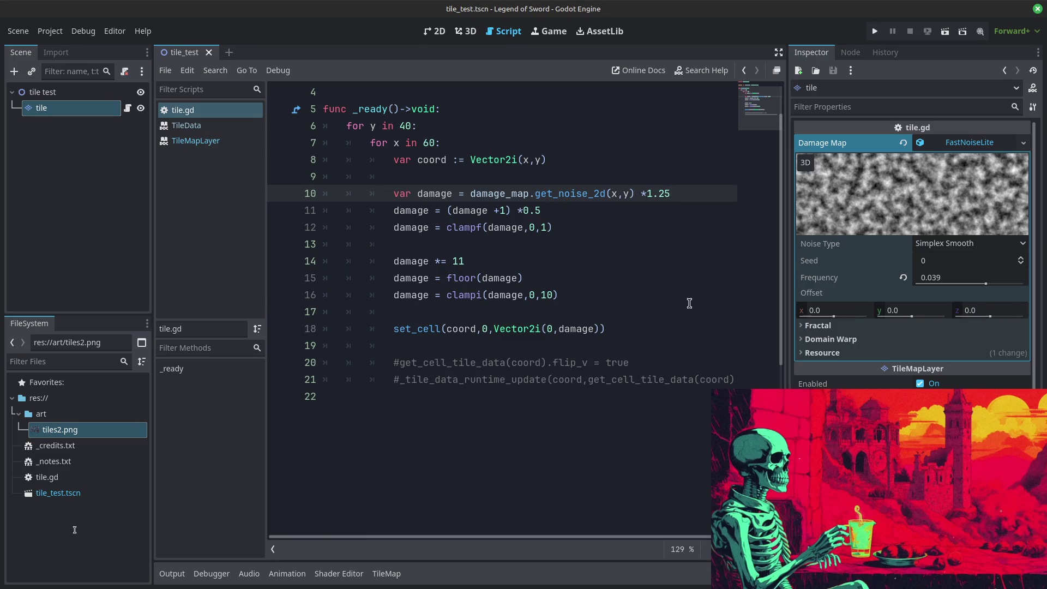
left_click(470, 261)
left_click(481, 277)
left_click(518, 278)
type("*11")
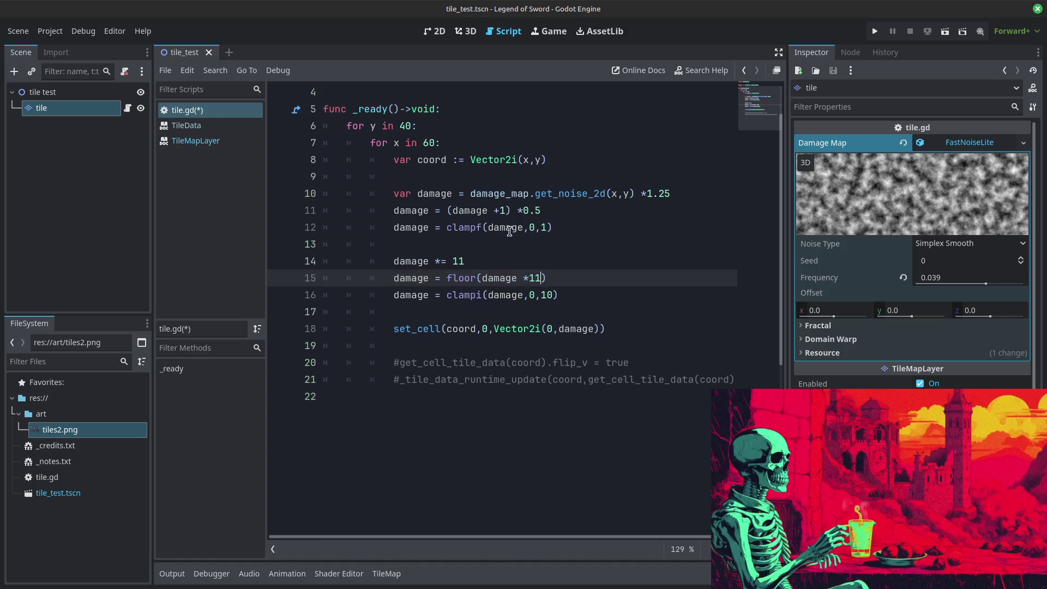
left_click_drag(489, 256, 291, 260)
key("BackSpace")
key("BackSpace")
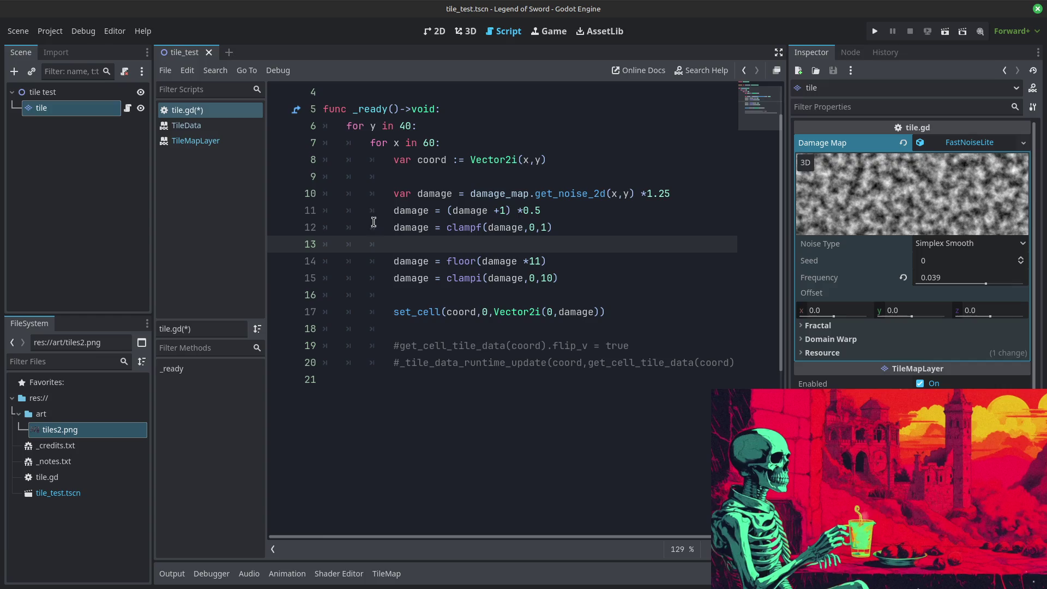
Step: Move the (damage +1) *0.5 remap into the clampf call and delete the leftover line
left_click_drag(447, 211, 549, 214)
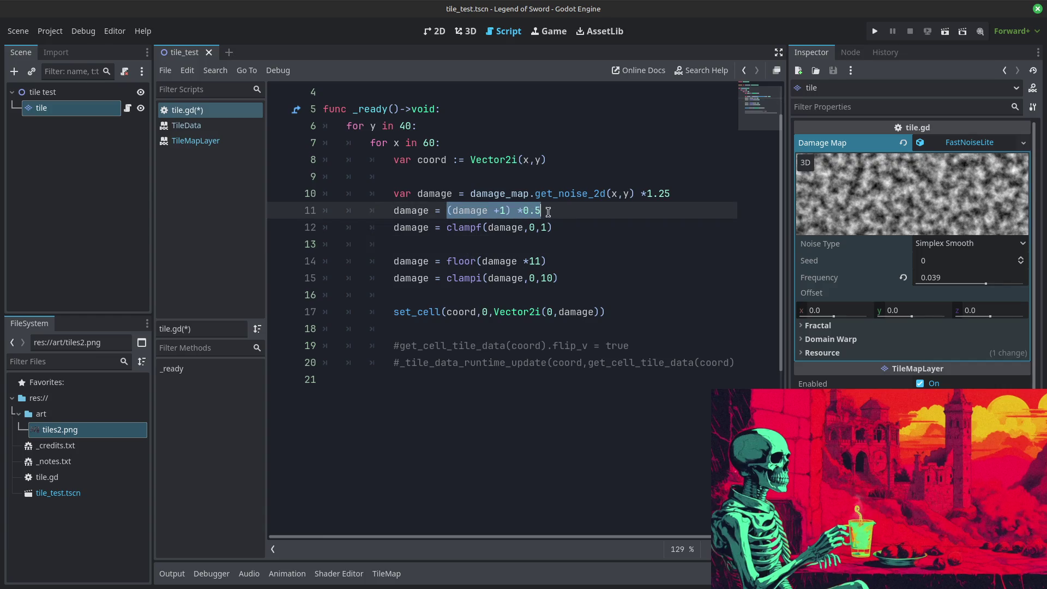
key("ctrl+x")
double_click(510, 227)
key("ctrl+v")
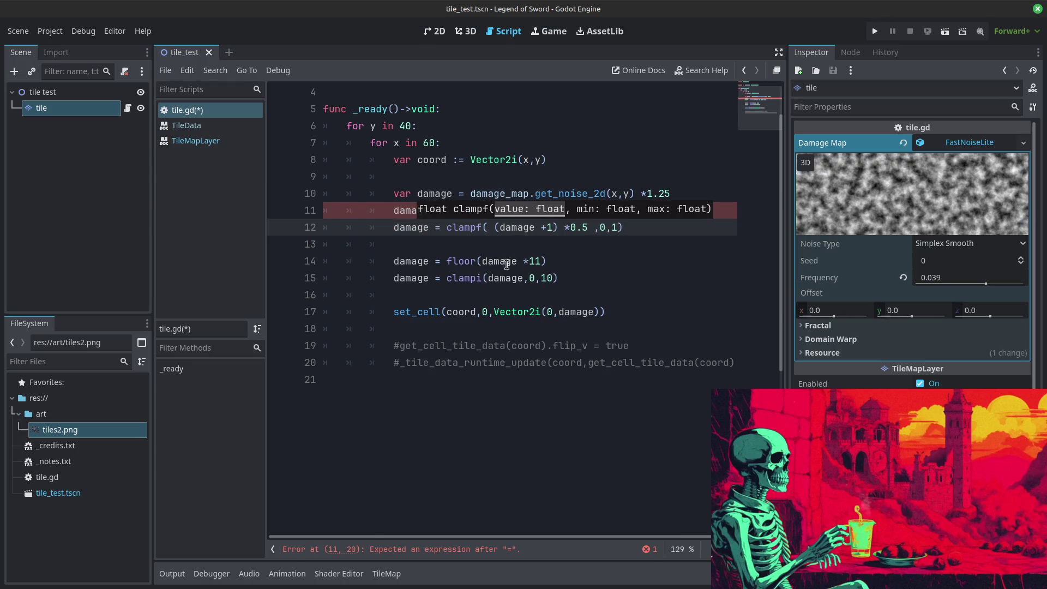
left_click(309, 211)
key("BackSpace")
Step: Tidy the spacing of the remap expression inside the clampf call on line 11
left_click(453, 297)
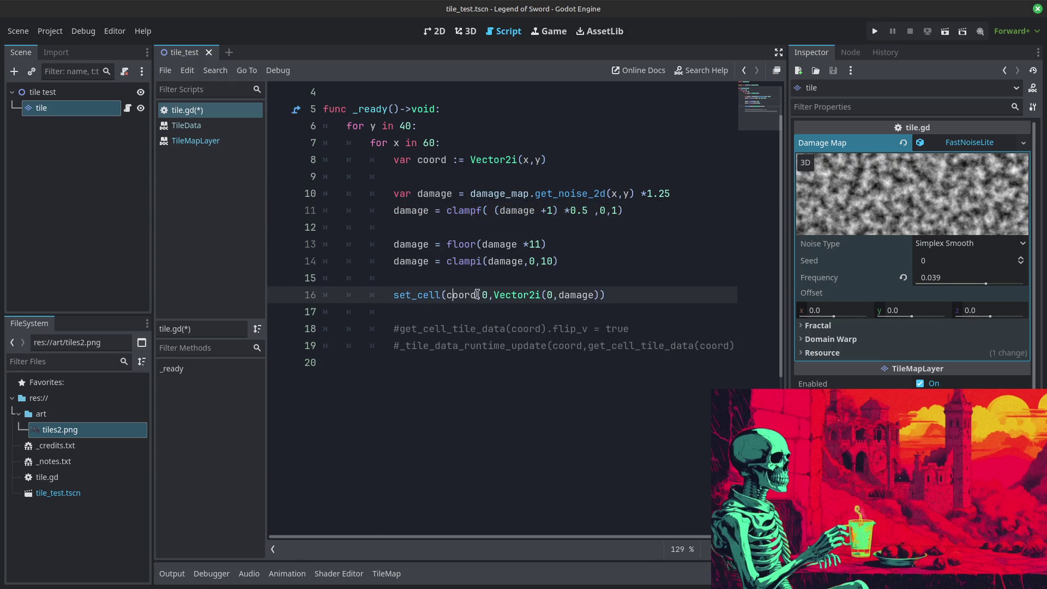
left_click(563, 211)
key("BackSpace")
left_click(540, 211)
key("BackSpace")
left_click(577, 211)
left_click(499, 211)
left_click(513, 312)
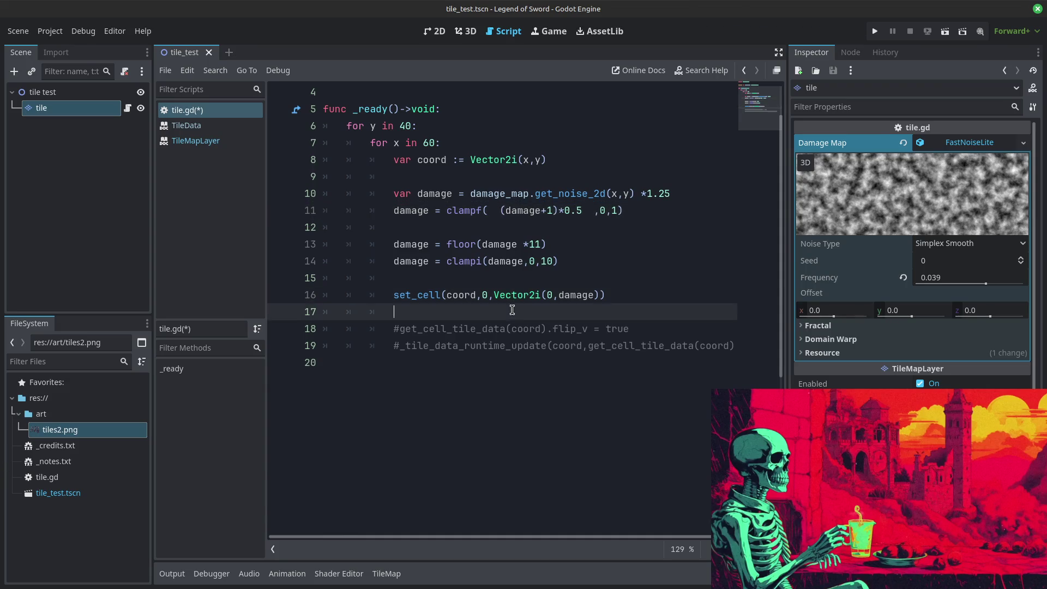
left_click_drag(581, 213, 498, 211)
left_click(626, 212)
left_click_drag(625, 212, 443, 212)
Step: Move floor(damage *11) into the clampi call and delete the leftover damage line
left_click(495, 245)
left_click_drag(573, 246, 447, 244)
left_click(494, 263)
left_click_drag(555, 246, 447, 244)
key("ctrl+x")
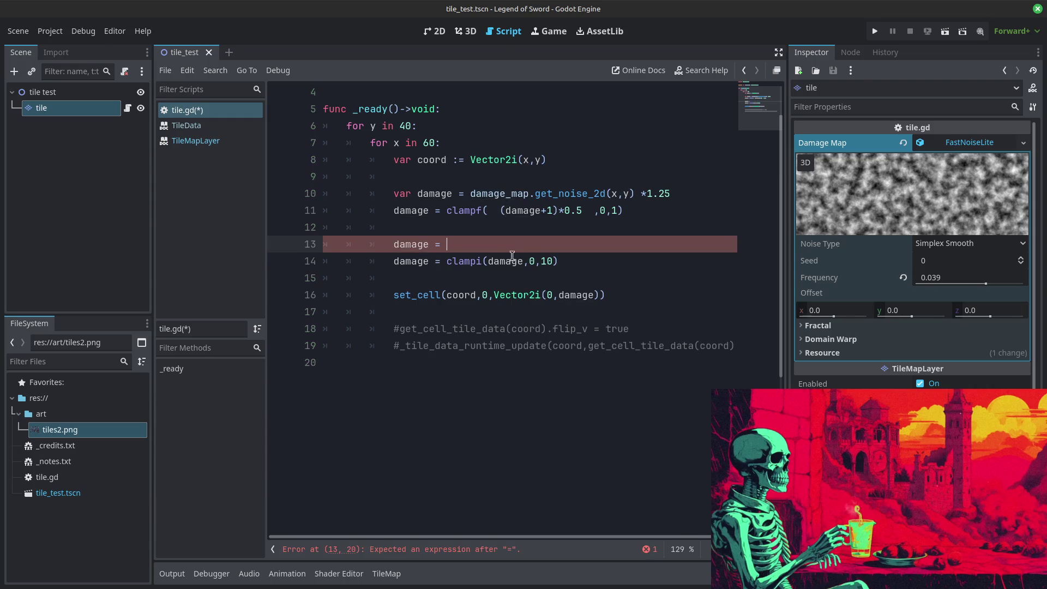
double_click(505, 262)
key("ctrl+v")
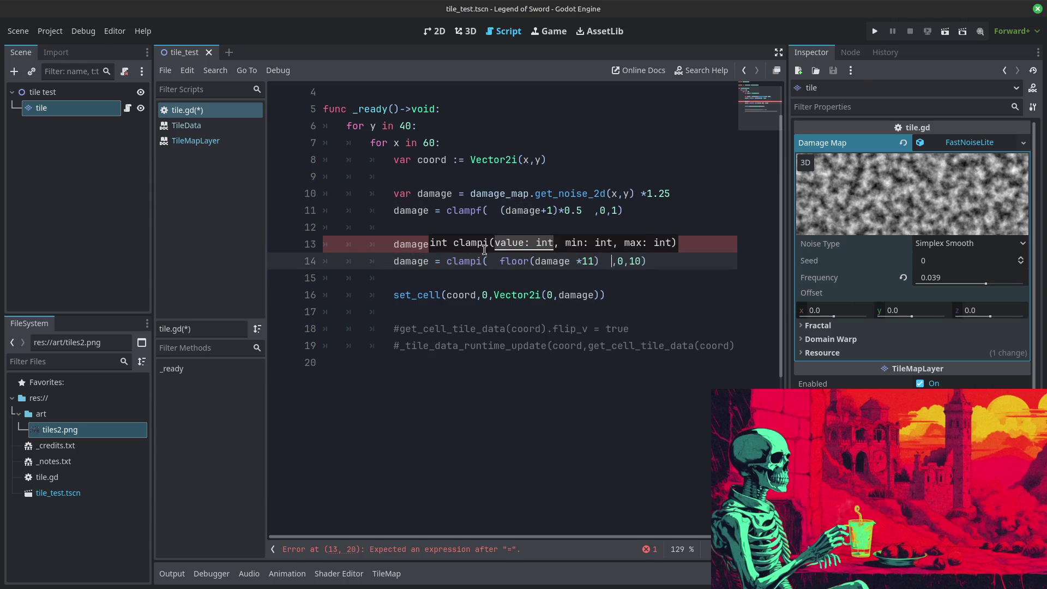
left_click(320, 245)
key("ctrl+shift+k")
Step: Remove the blank line before set_cell and start a new line after clampf with 'damage *'
left_click(452, 228)
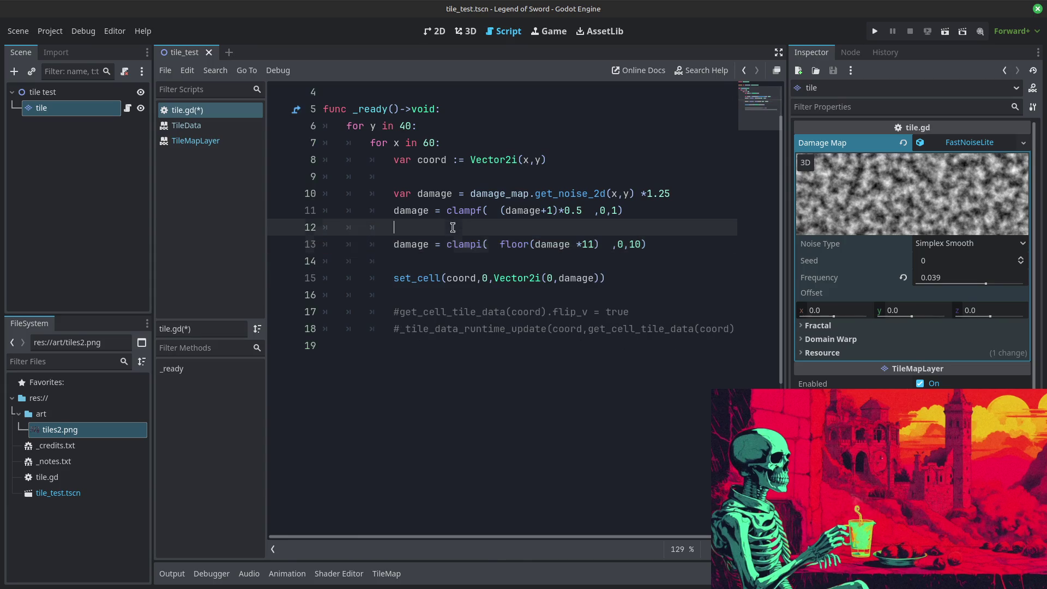
left_click(487, 265)
key("BackSpace")
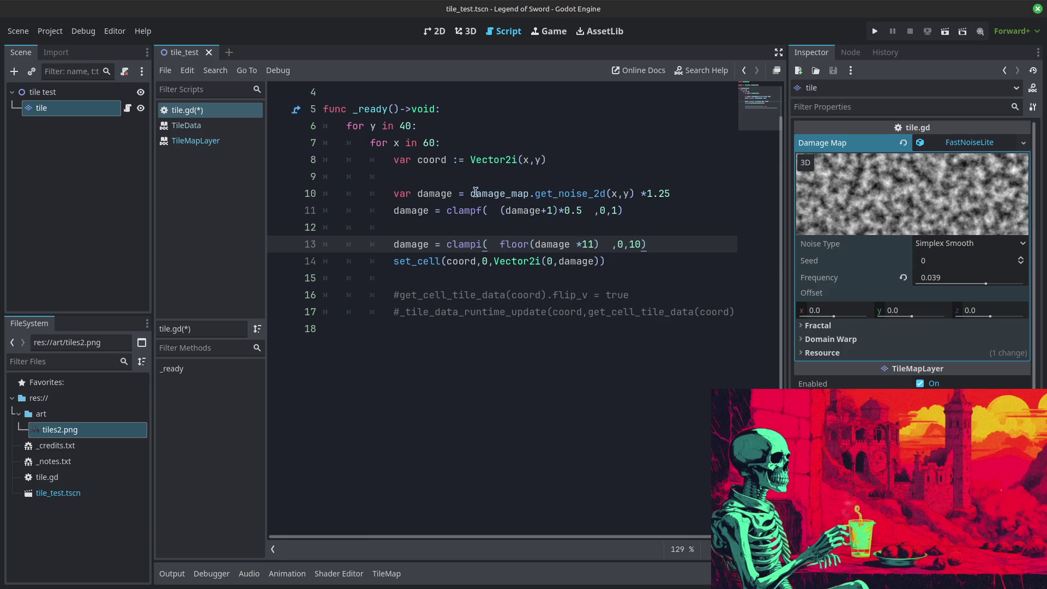
left_click(638, 210)
key("Return")
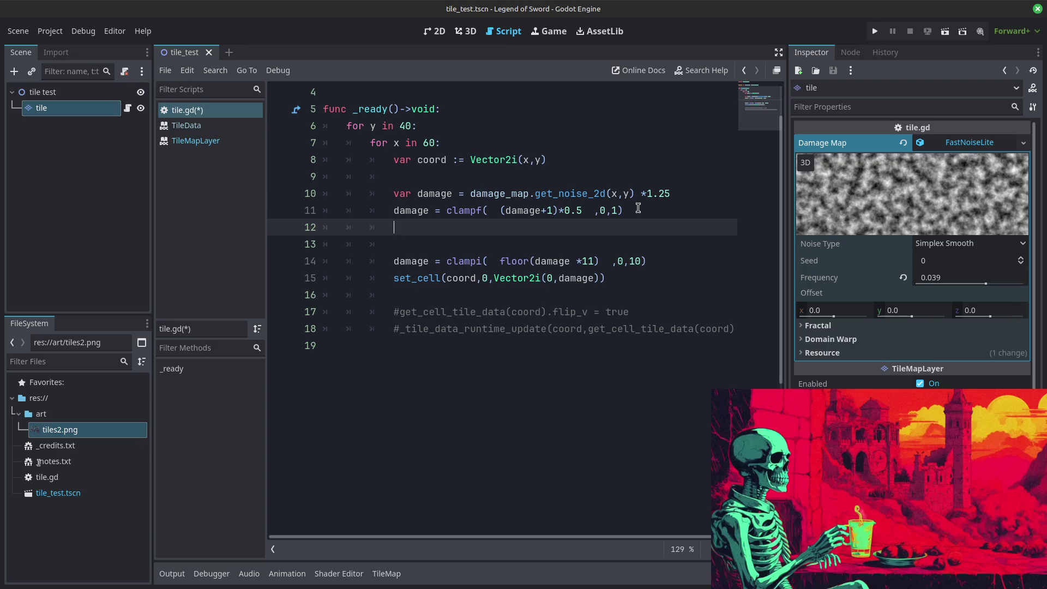
type("damage")
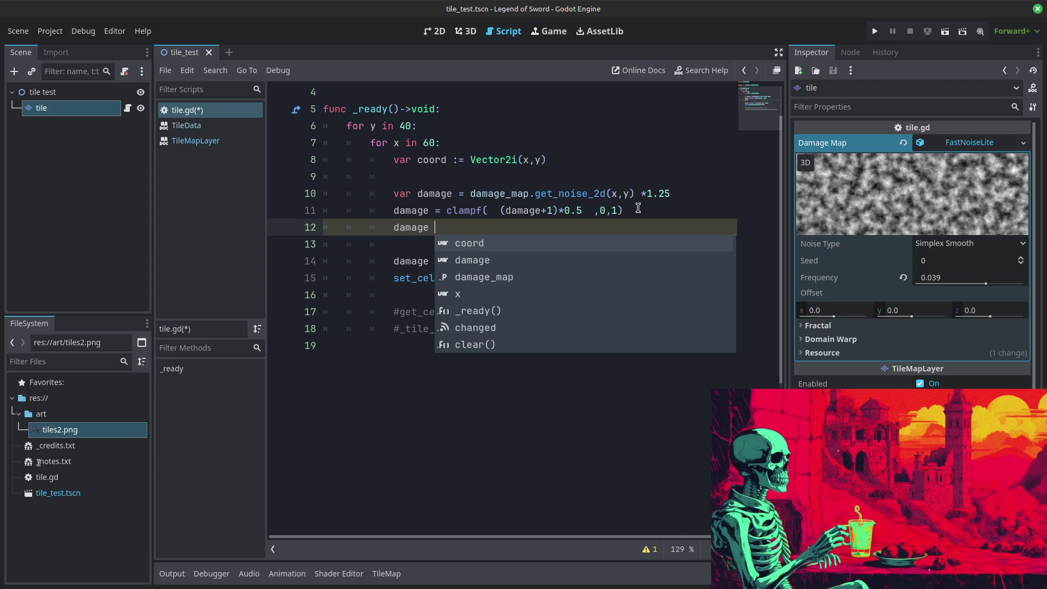
type(" *")
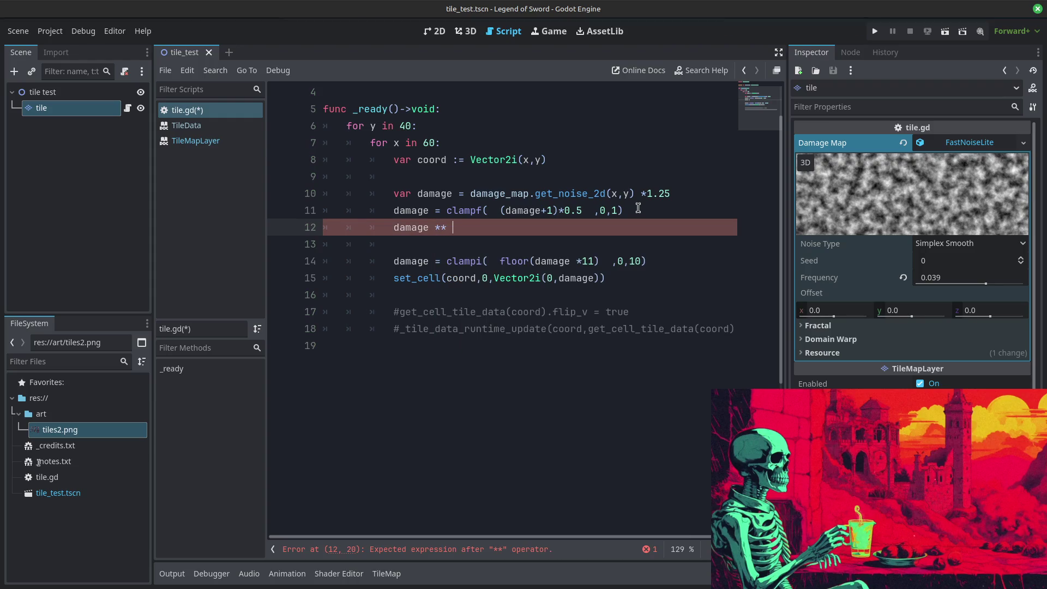
Step: Complete line 12 as damage ** 2.0 and test-run the tiles
type("2.0")
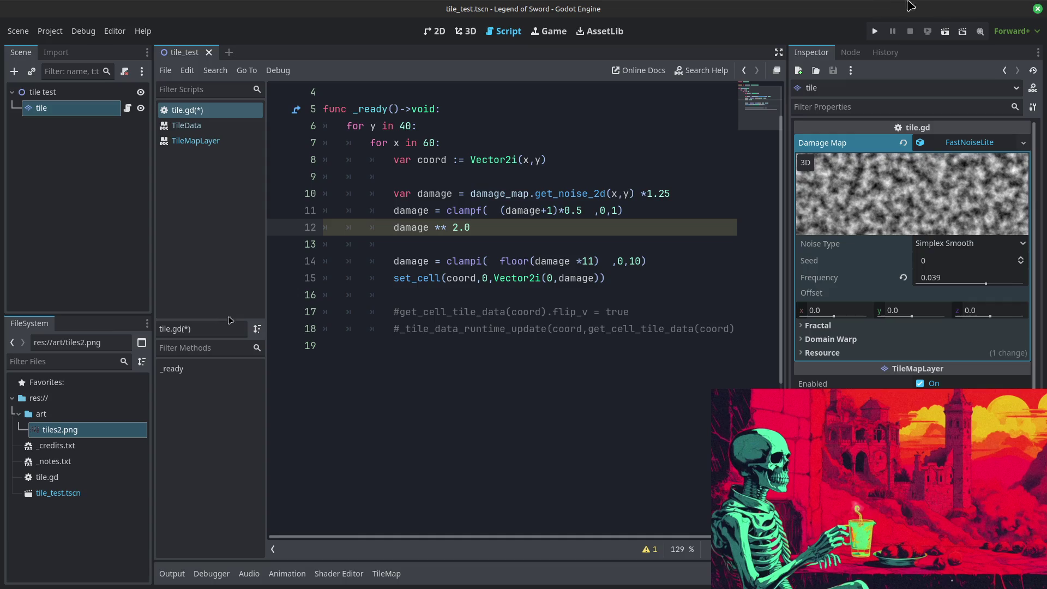
left_click(876, 32)
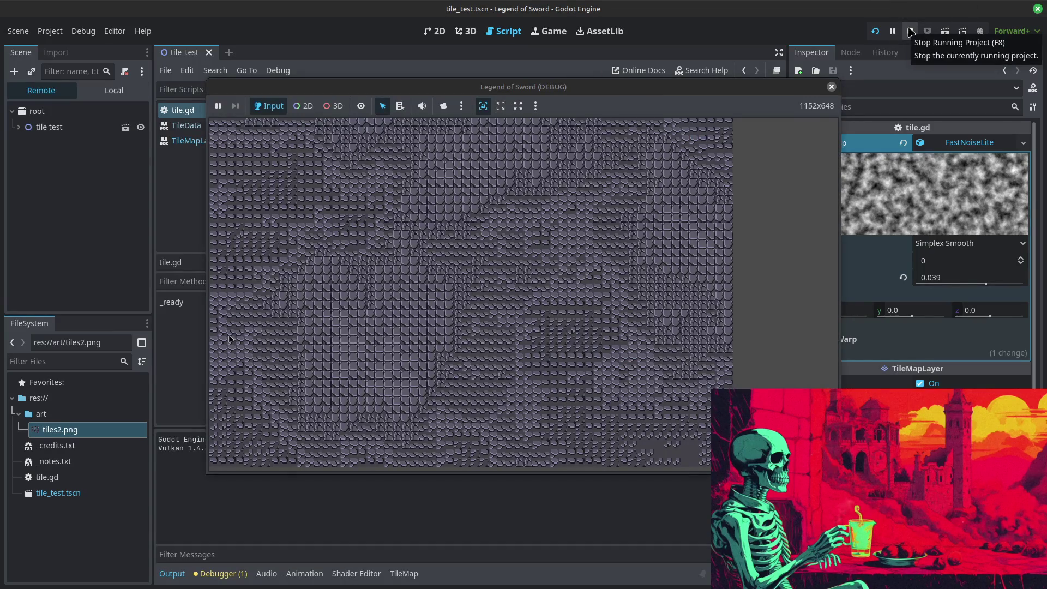
left_click(911, 31)
Step: Change the exponent to 54.0 and run the game twice to view the tiles
double_click(457, 227)
type("54")
left_click(882, 32)
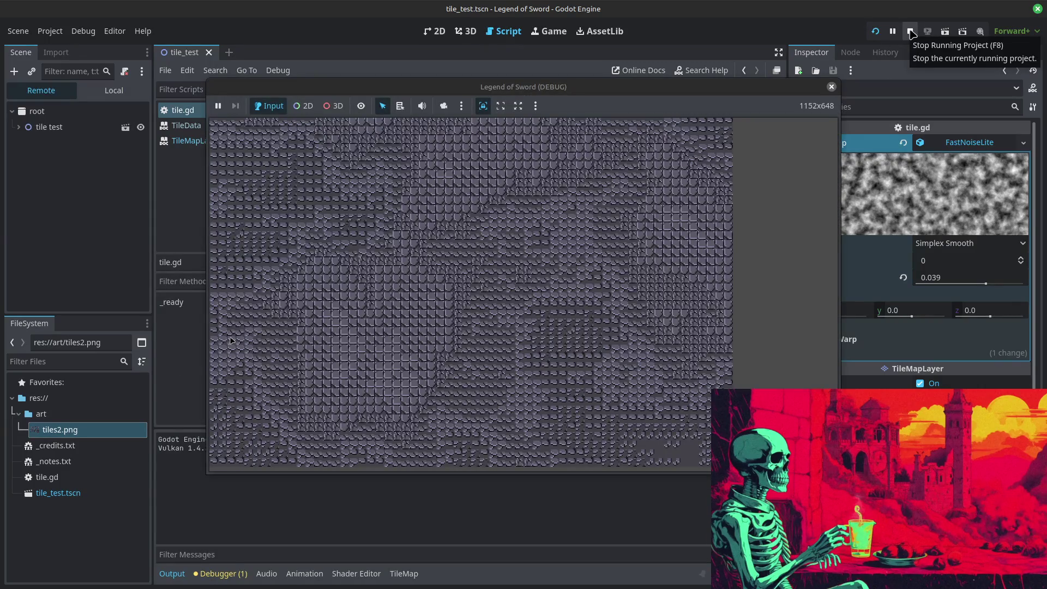
left_click(911, 34)
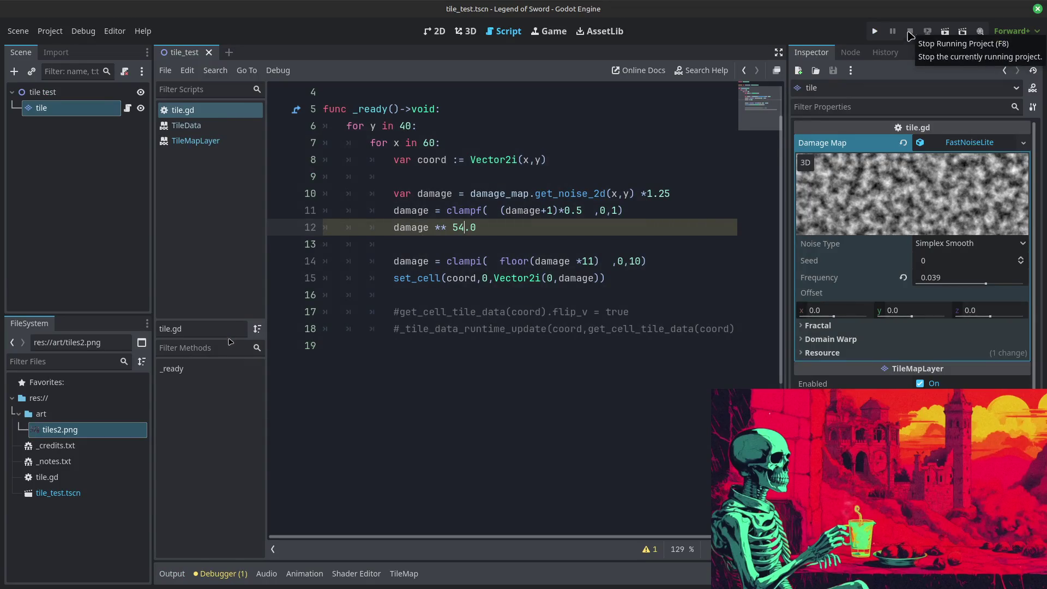
key("F5")
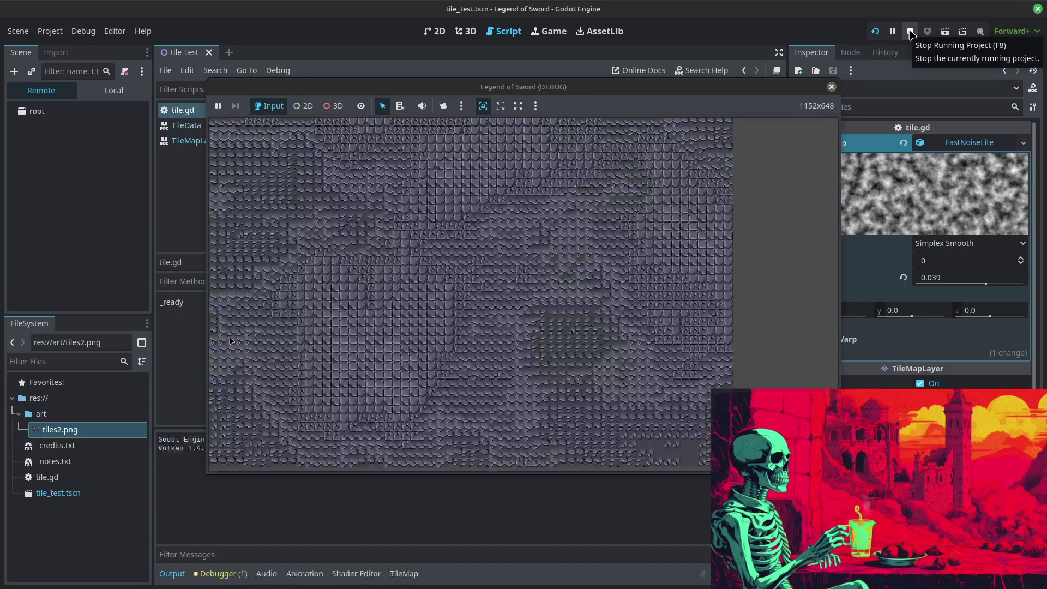
left_click(911, 34)
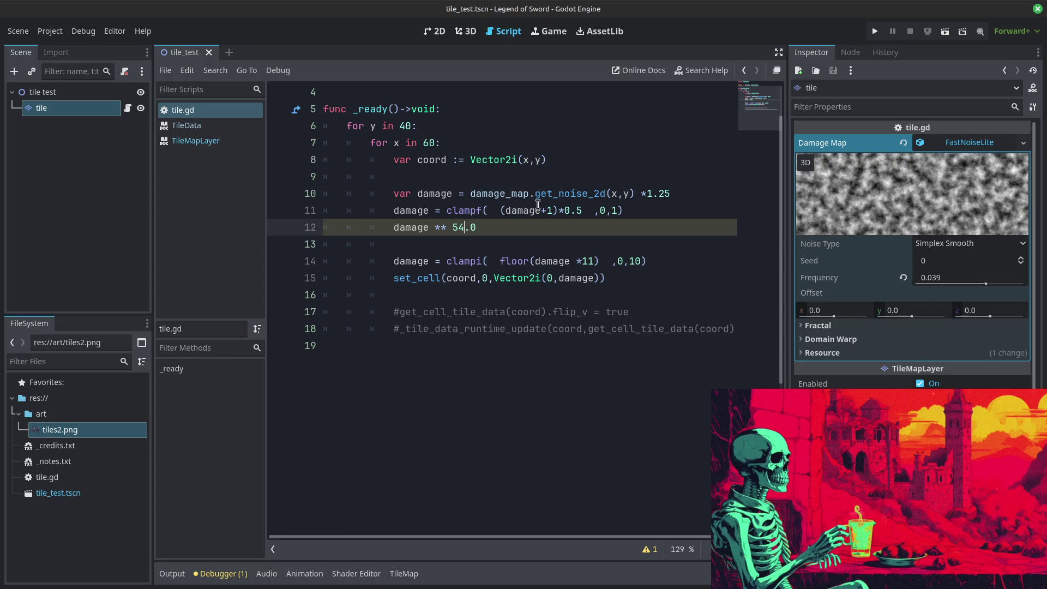
Step: After a quick rerun, change line 12's operator to the **= assignment
left_click(546, 145)
left_click(875, 31)
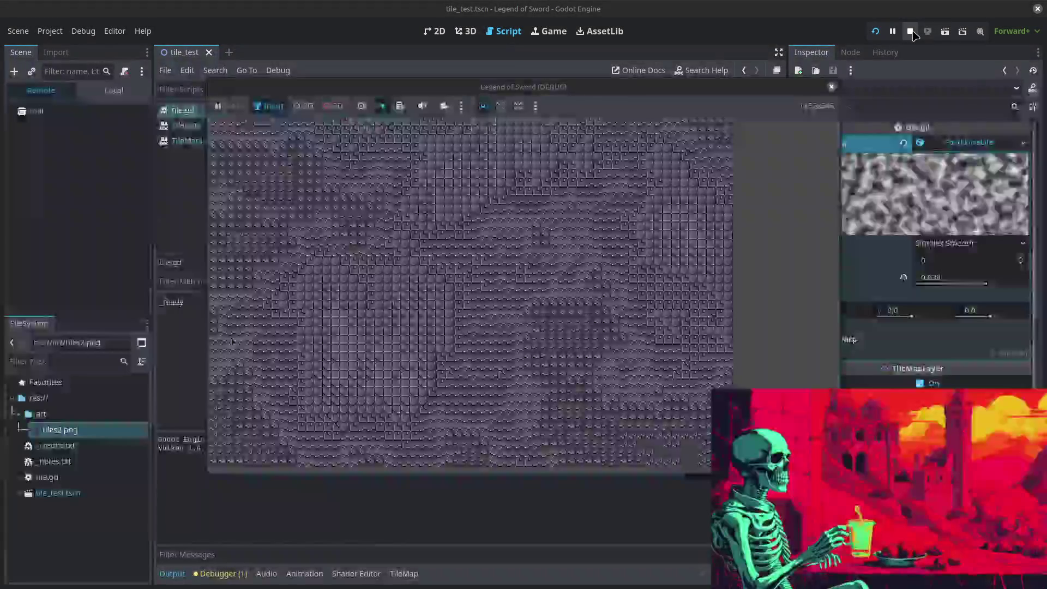
left_click(910, 31)
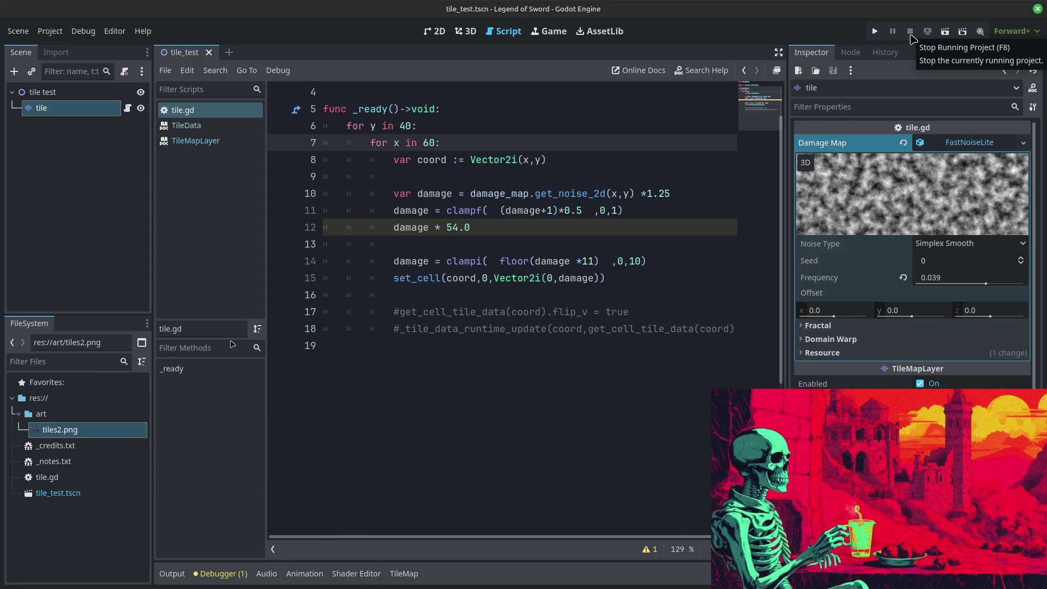
left_click(442, 227)
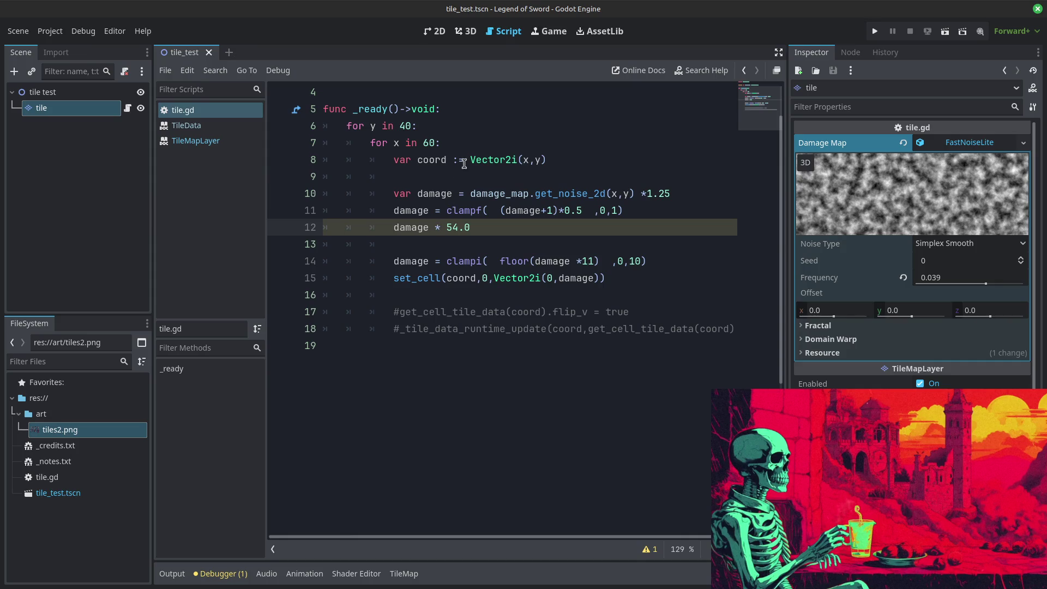
type("=")
type("&")
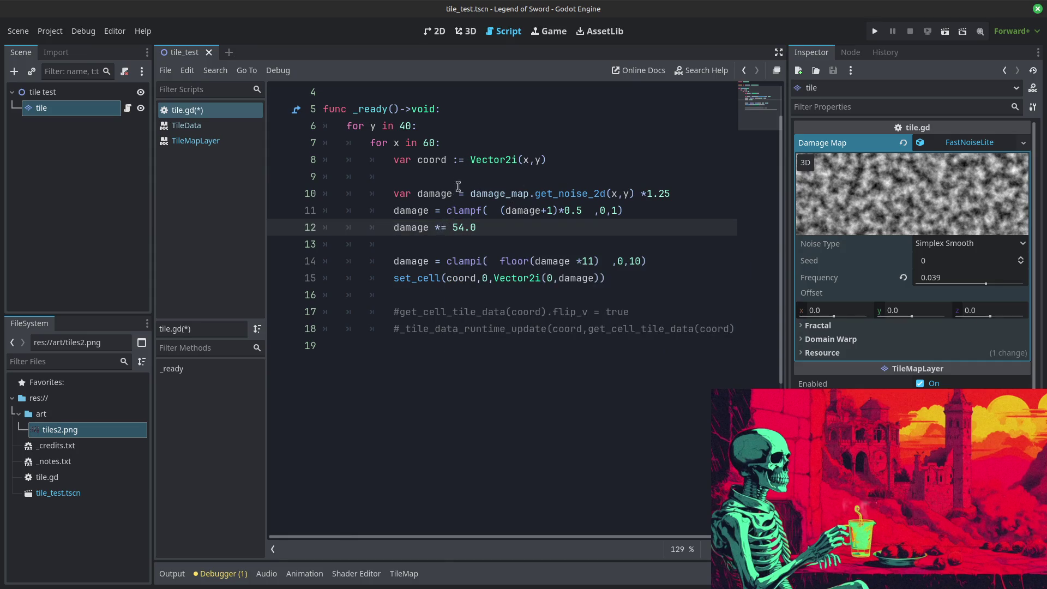
key("BackSpace")
type("*")
Step: Change the exponent from 54.0 back to 2.0 and test-run the tiles
left_click(537, 161)
left_click(465, 228)
key("BackSpace")
left_click(489, 192)
left_click(467, 227)
key("BackSpace")
type("2")
left_click(875, 31)
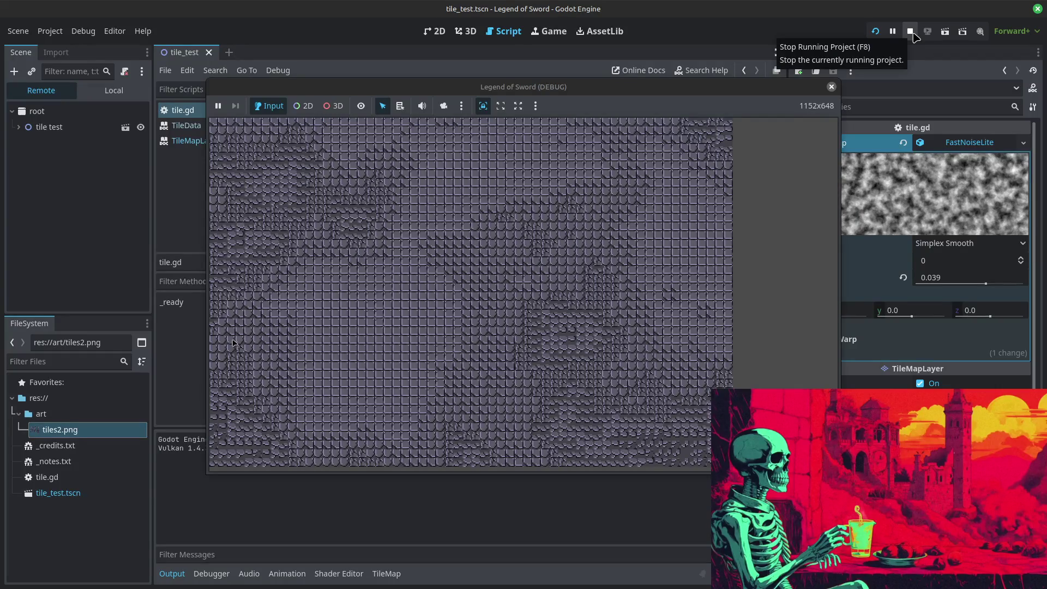
left_click(914, 36)
left_click_drag(460, 227, 479, 229)
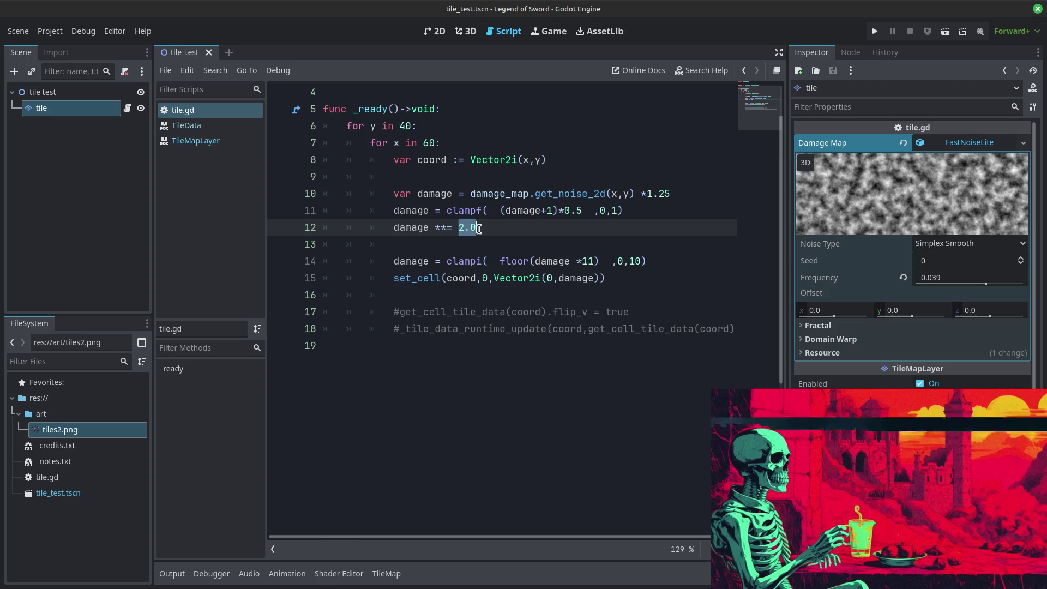
Step: Change line 12's damage exponent to 1.5 and test-run the game
type("1")
type("0")
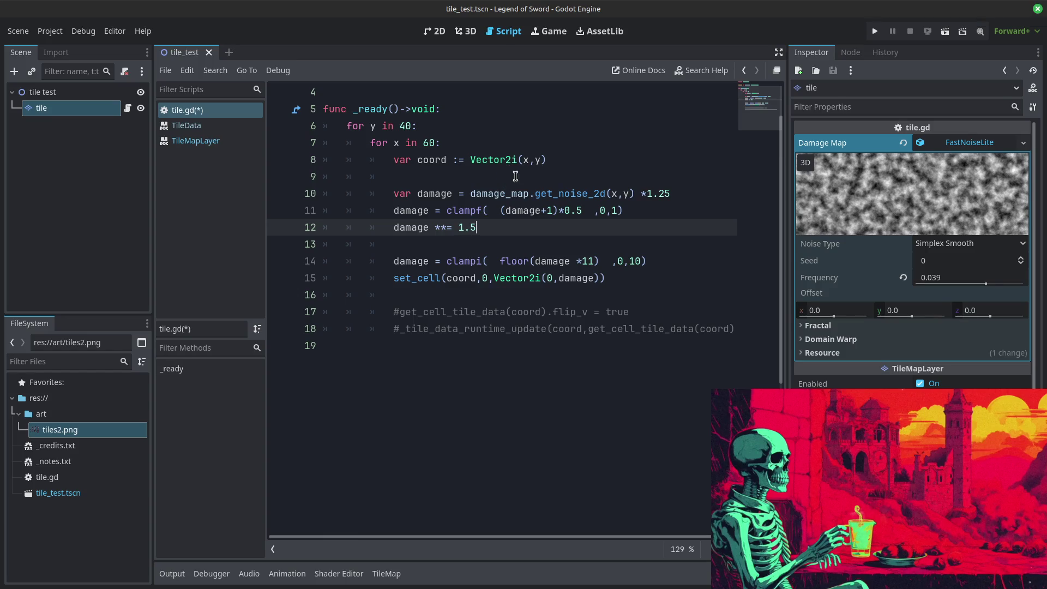
left_click(875, 32)
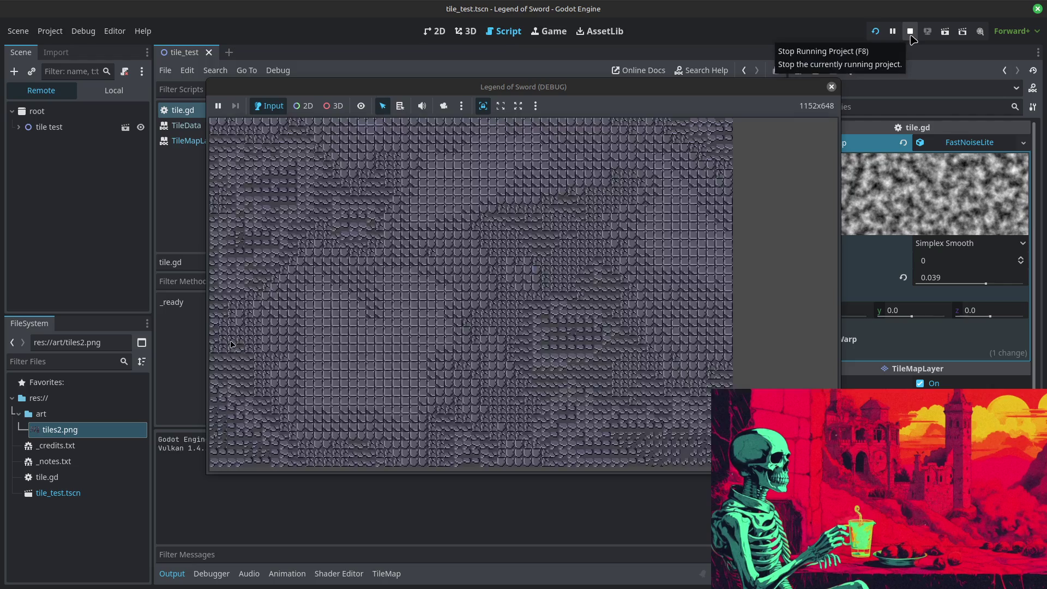
left_click(910, 31)
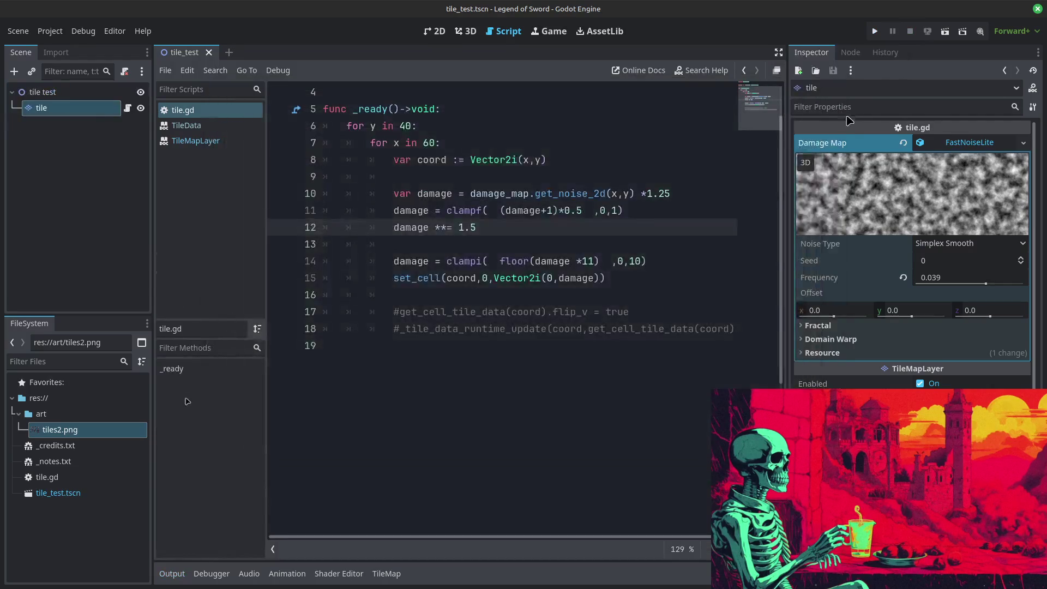
Step: Lower the exponent to 1.2 and run the game again to compare tile patterns
key("BackSpace")
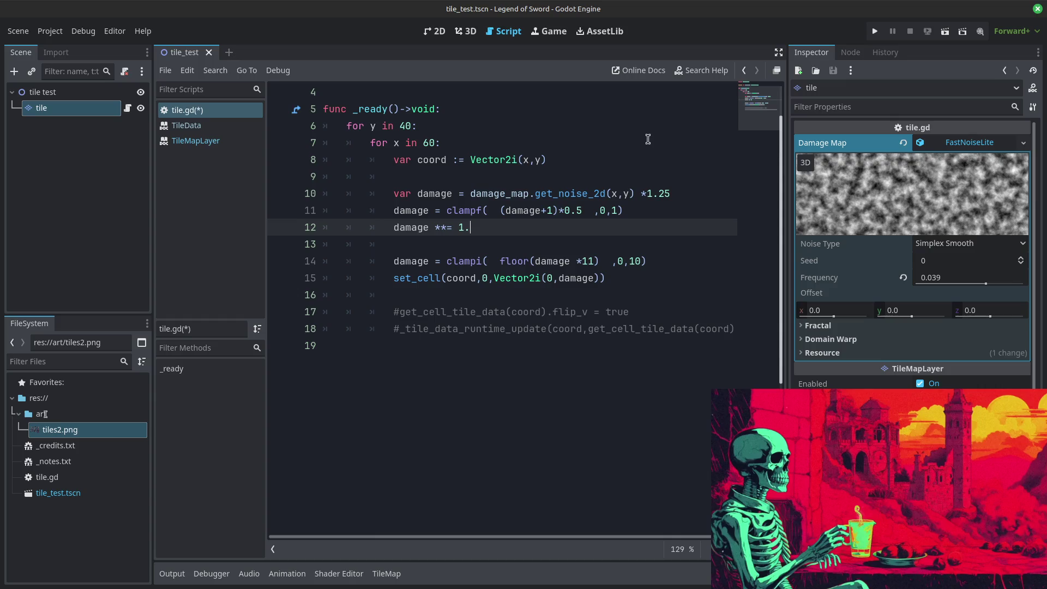
type("2")
left_click(876, 31)
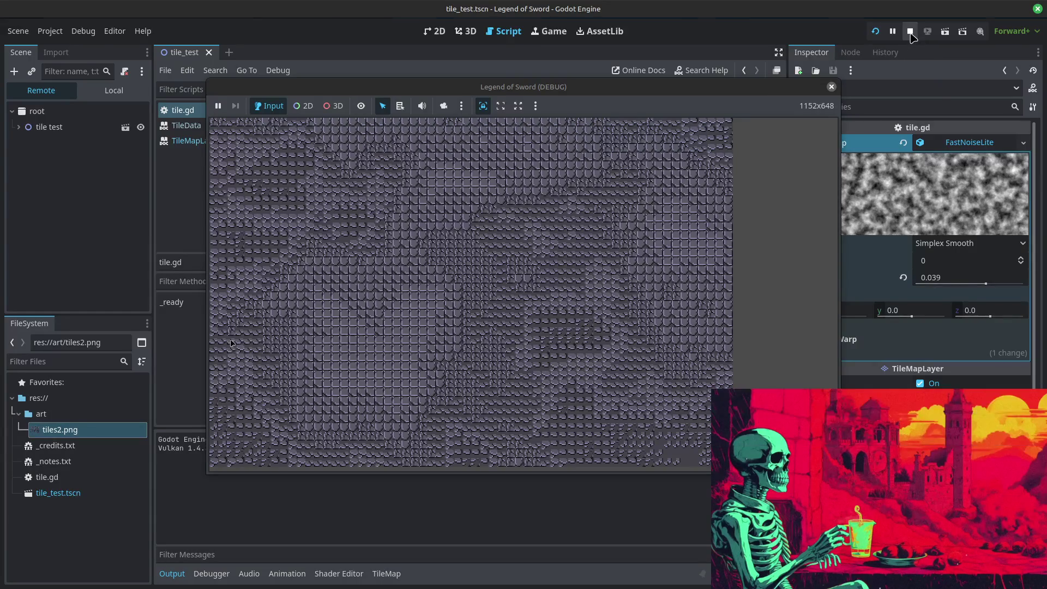
left_click(910, 31)
double_click(473, 228)
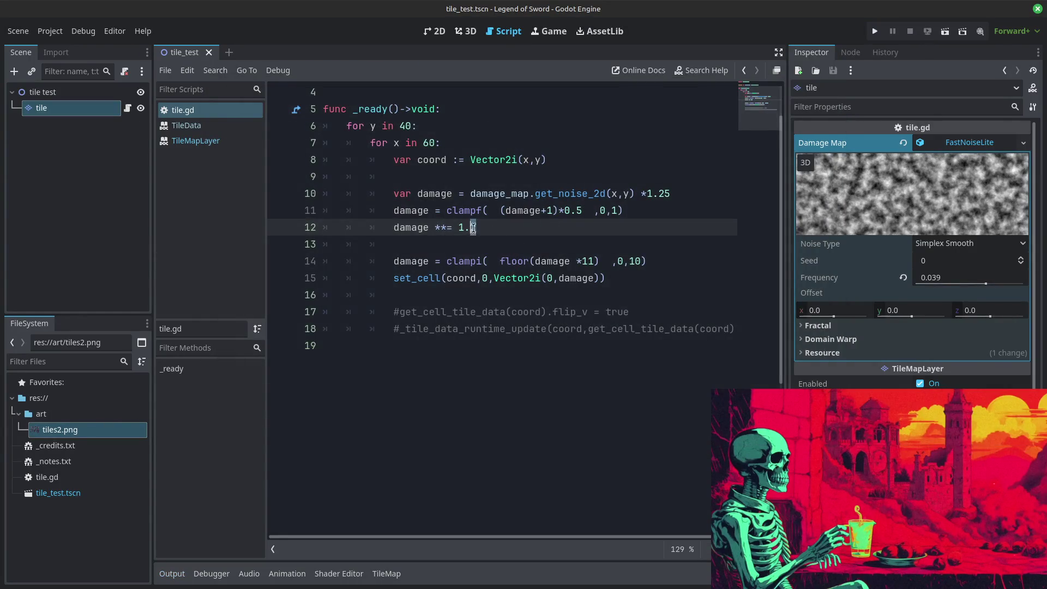
Step: Set the exponent to 1.1, add 'damage += randf_range(-1,1)' on line 14, and test-run
type("1")
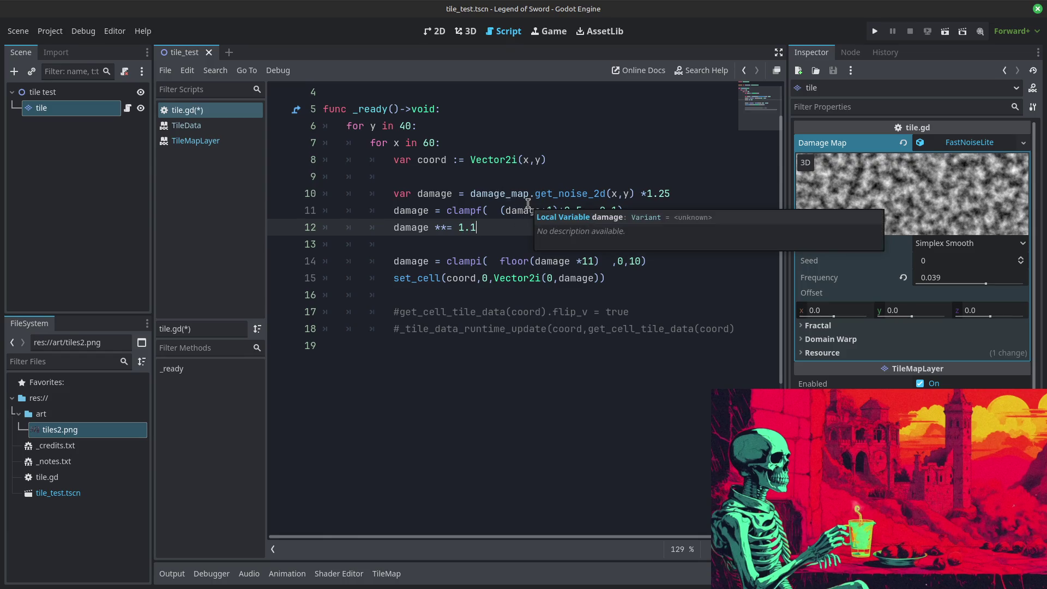
key("Return")
key("BackSpace")
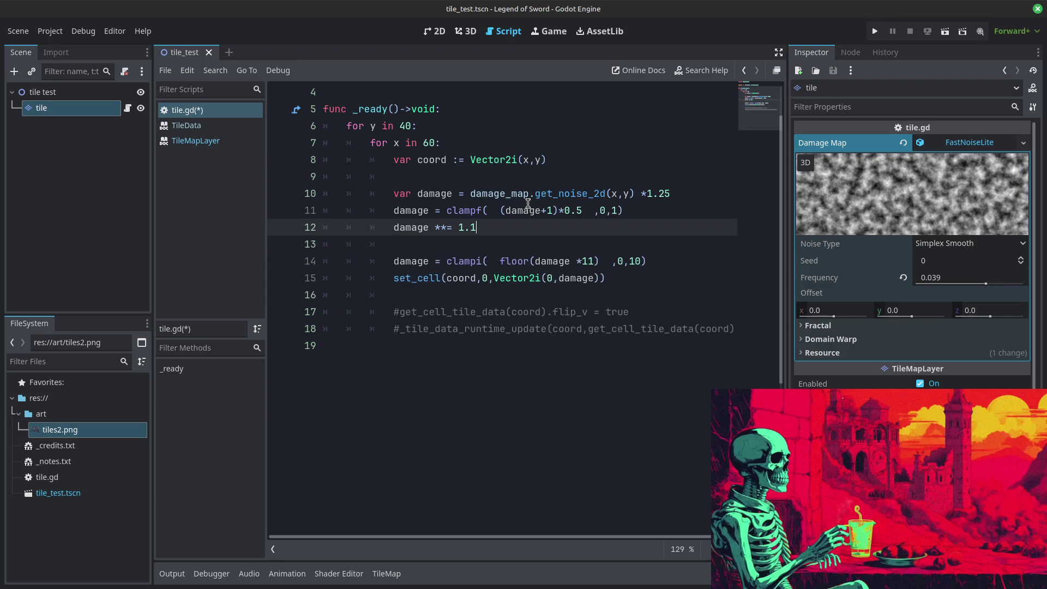
key("Return")
key("Return")
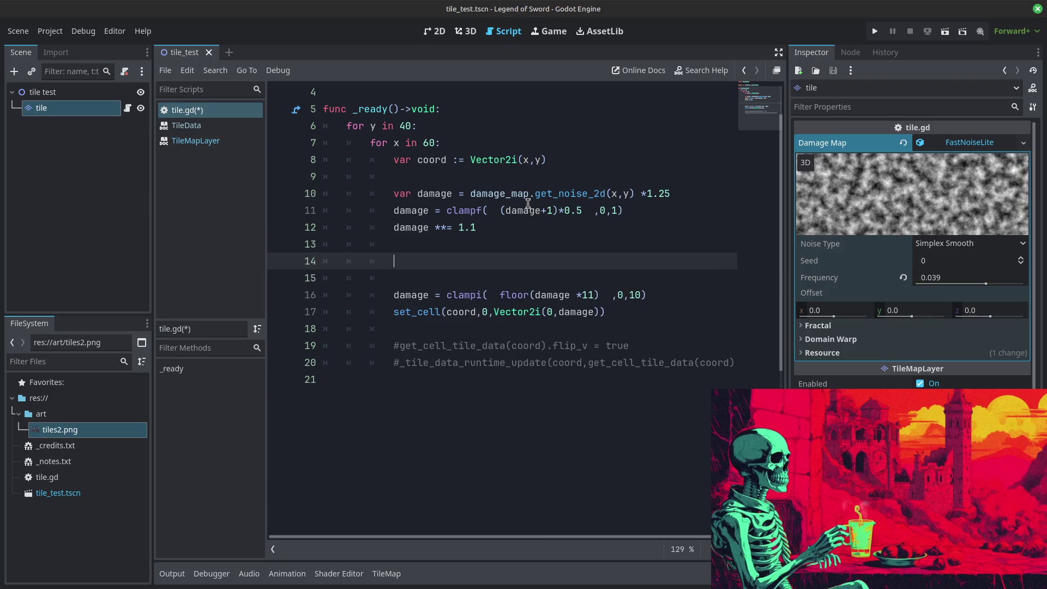
type("damage += ")
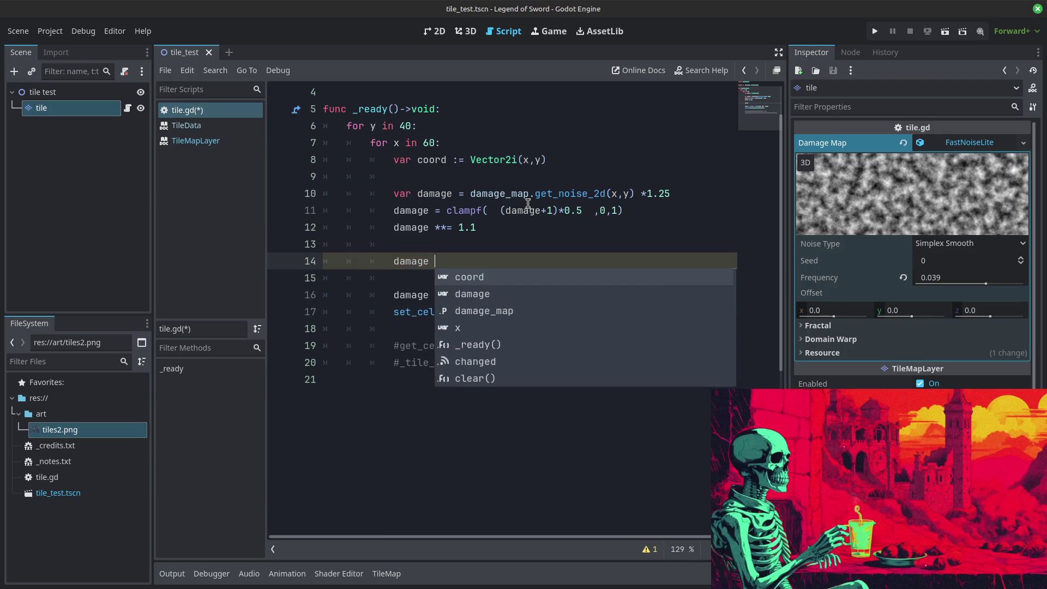
type("randi_range")
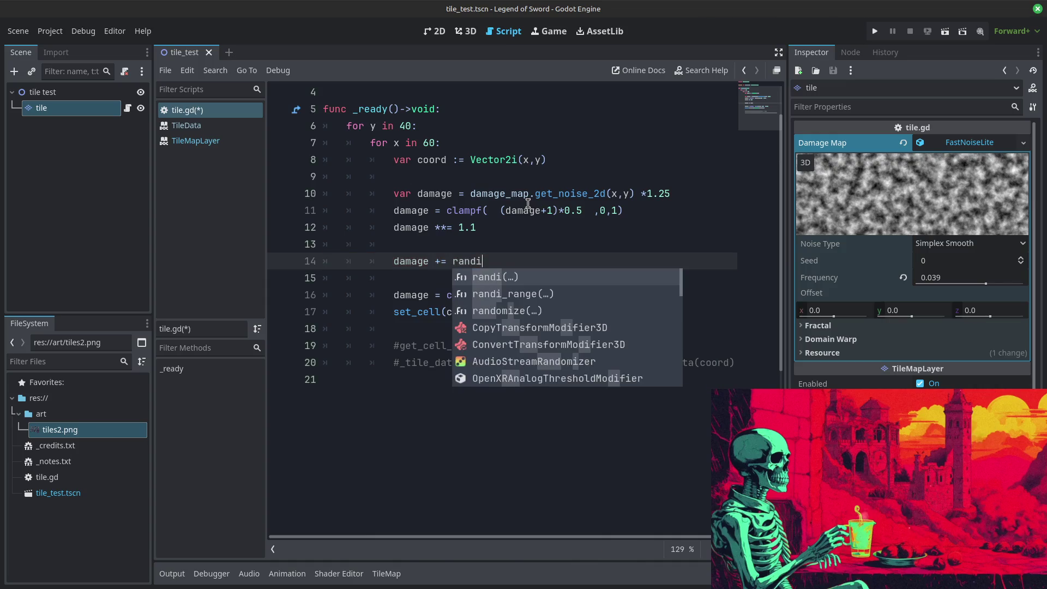
key("BackSpace")
key("BackSpace")
key("BackSpace")
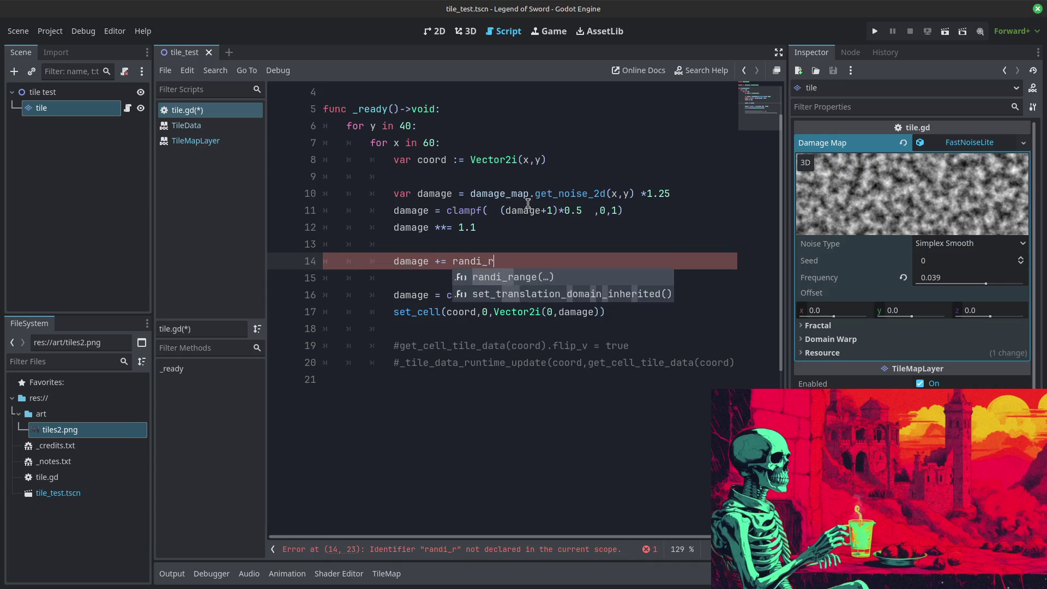
type("f_range(")
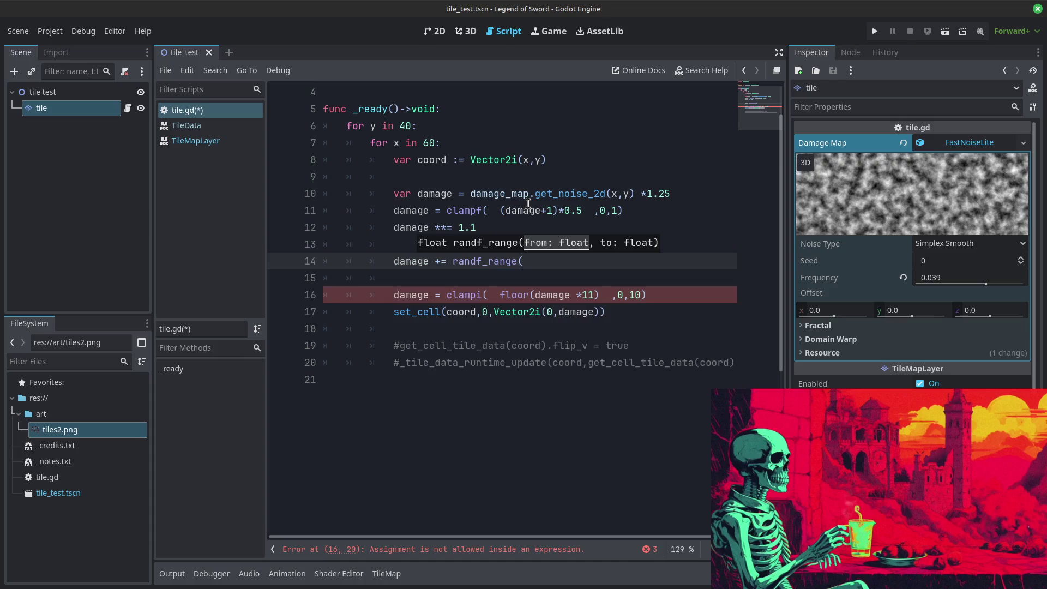
type("-1,1)")
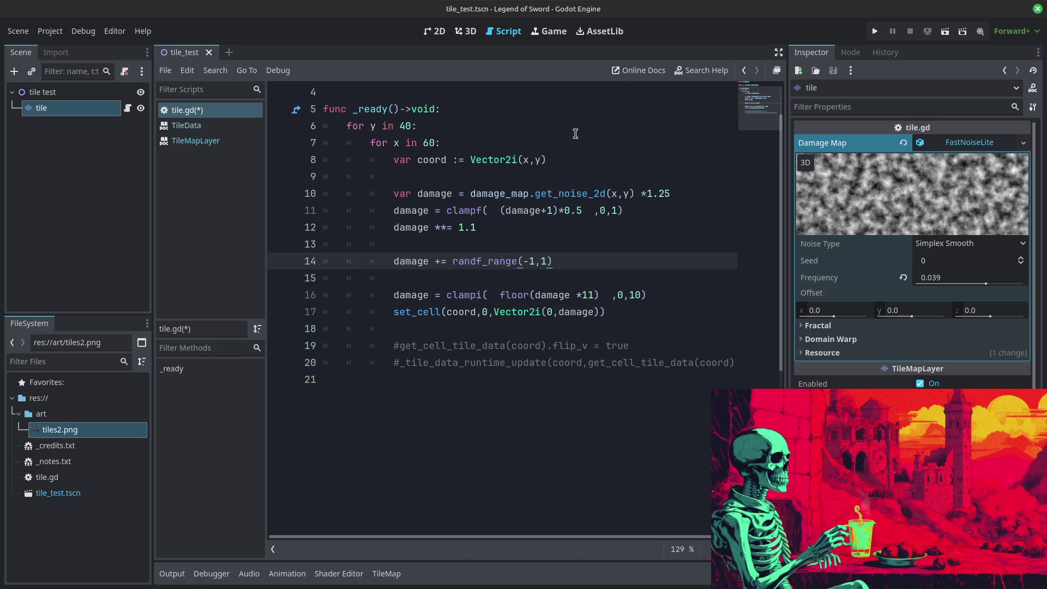
left_click(877, 31)
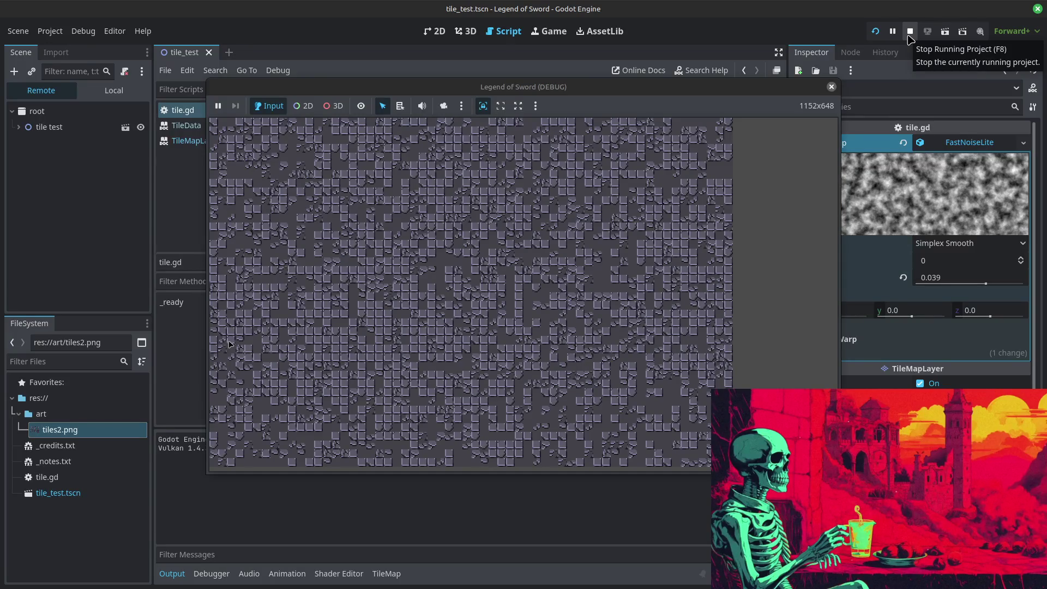
left_click(909, 37)
Step: Try a -0.5 lower bound for the random range and test-run the game
double_click(534, 261)
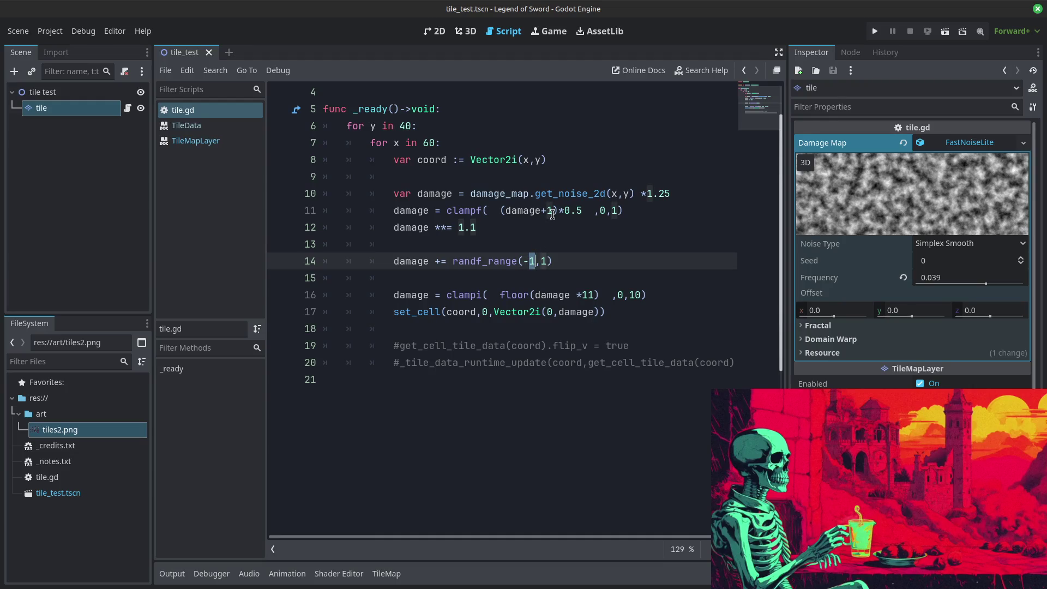
type("0")
type("5")
left_click(875, 31)
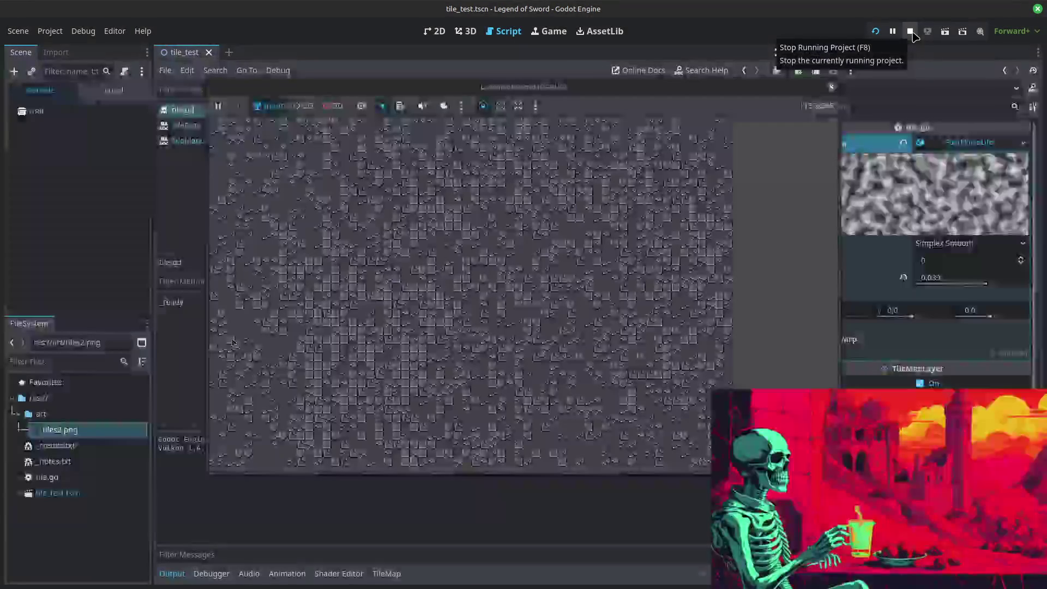
left_click(911, 32)
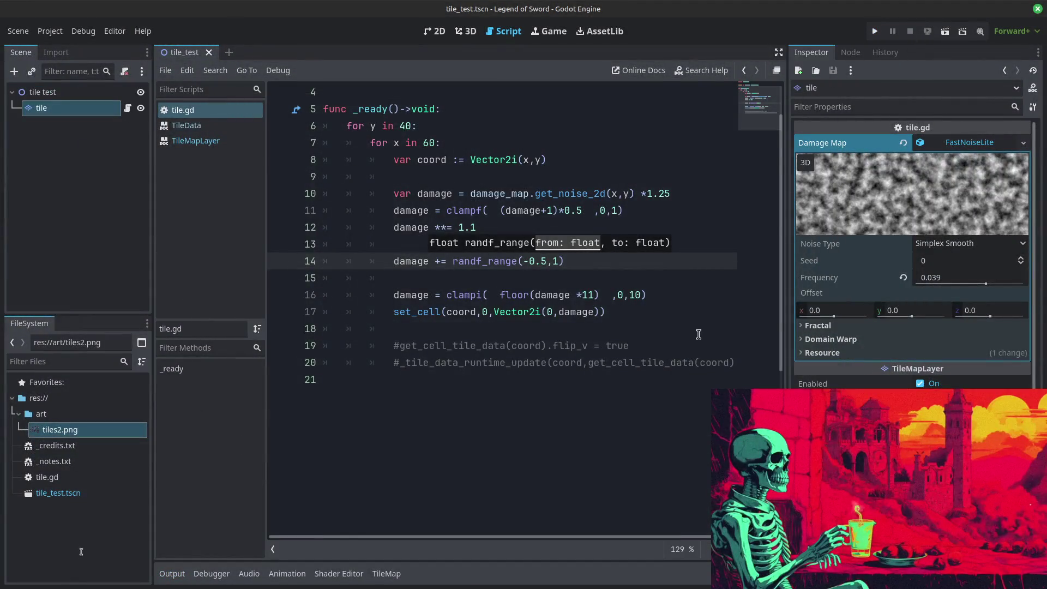
Step: Change the offset to randf_range(-1,0.5) and run the game again
double_click(554, 261)
type("0.5")
left_click_drag(529, 261, 544, 262)
type("1")
left_click(514, 312)
left_click(877, 31)
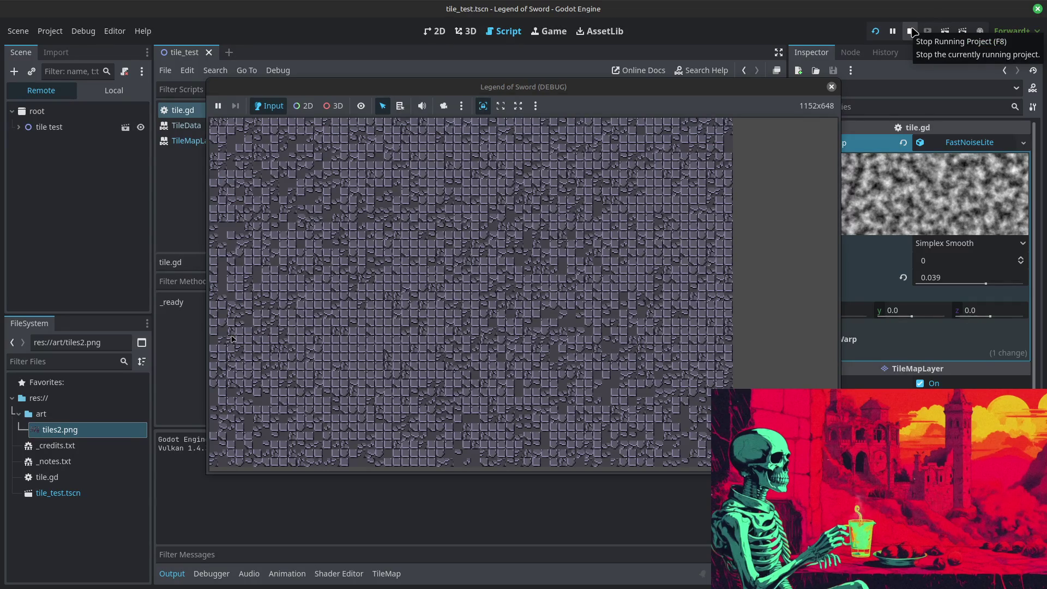
left_click(910, 31)
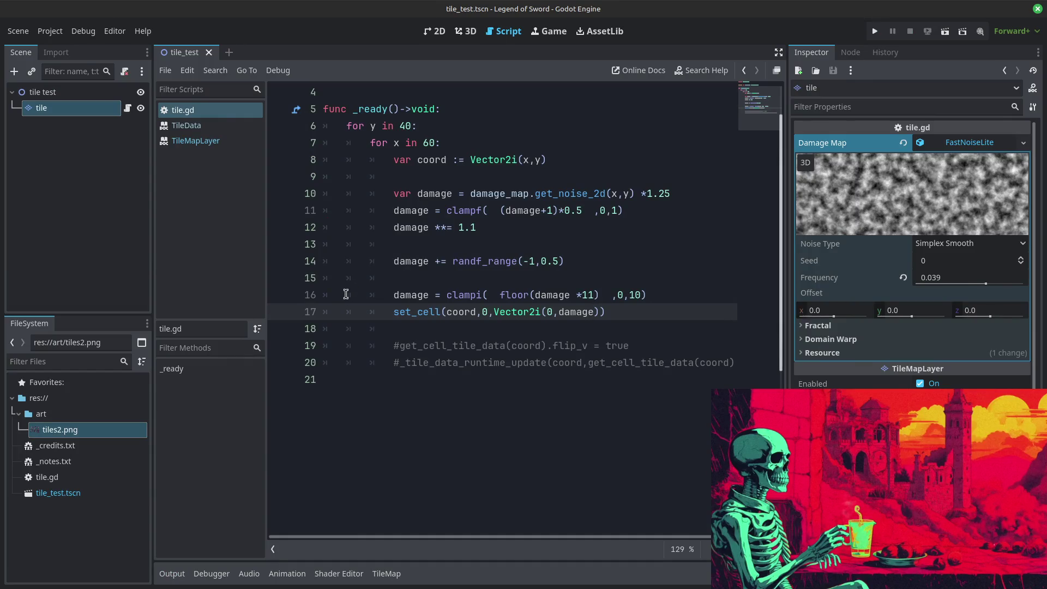
Step: Move the randf_range line above the damage **= 1.1 line and test-run the game
left_click(303, 261)
mouse_move(320, 265)
left_mouse_down()
mouse_move(343, 258)
mouse_move(330, 228)
left_mouse_up()
left_click(875, 31)
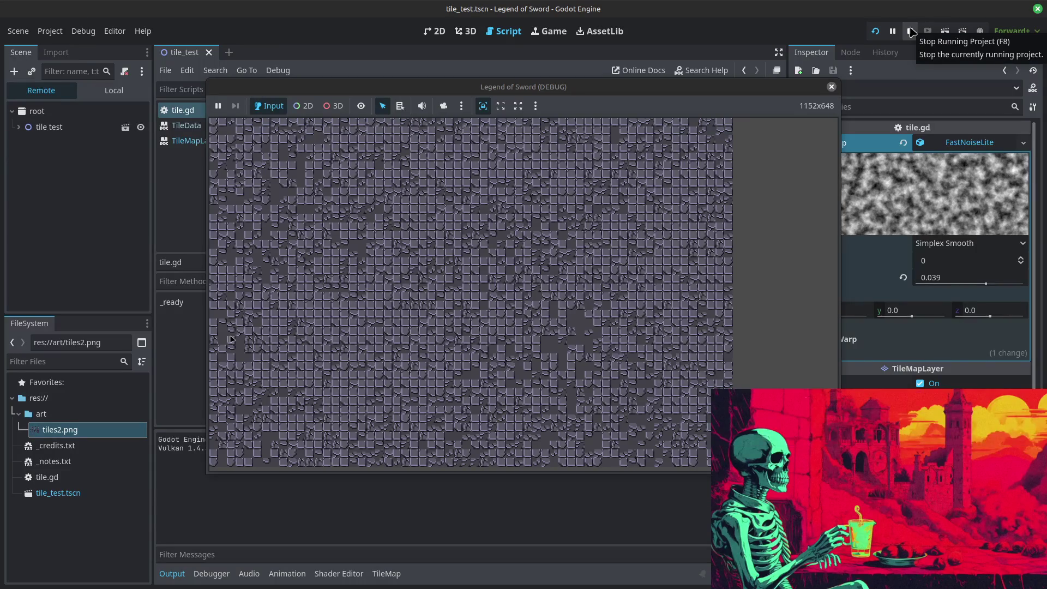
left_click(911, 33)
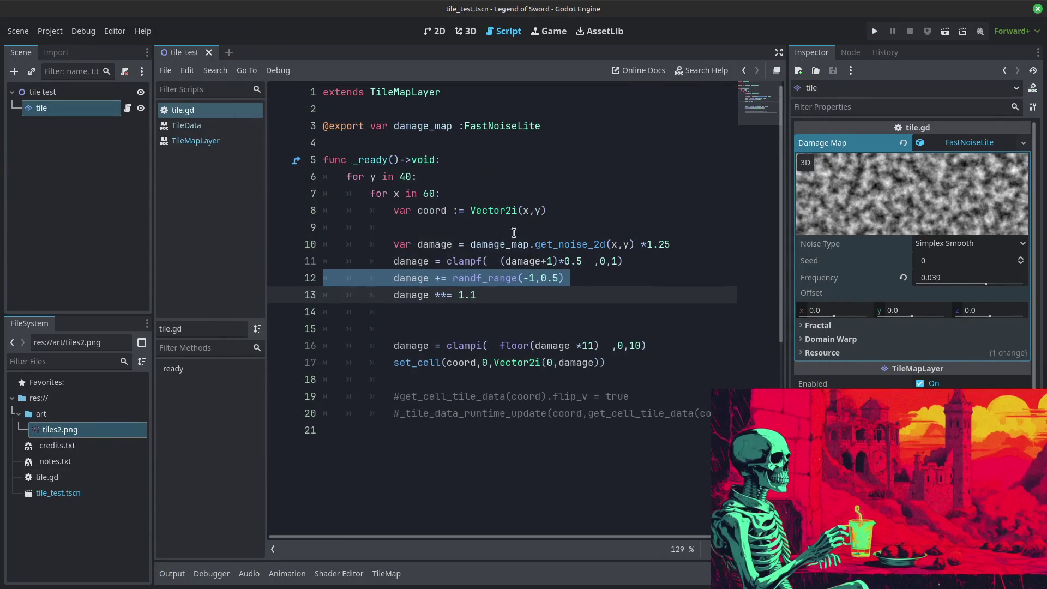
Step: Narrow the upper bound from 0.5 to 0.3, giving randf_range(-1,0.3), and run the game
scroll(546, 261, "down", 1)
double_click(556, 227)
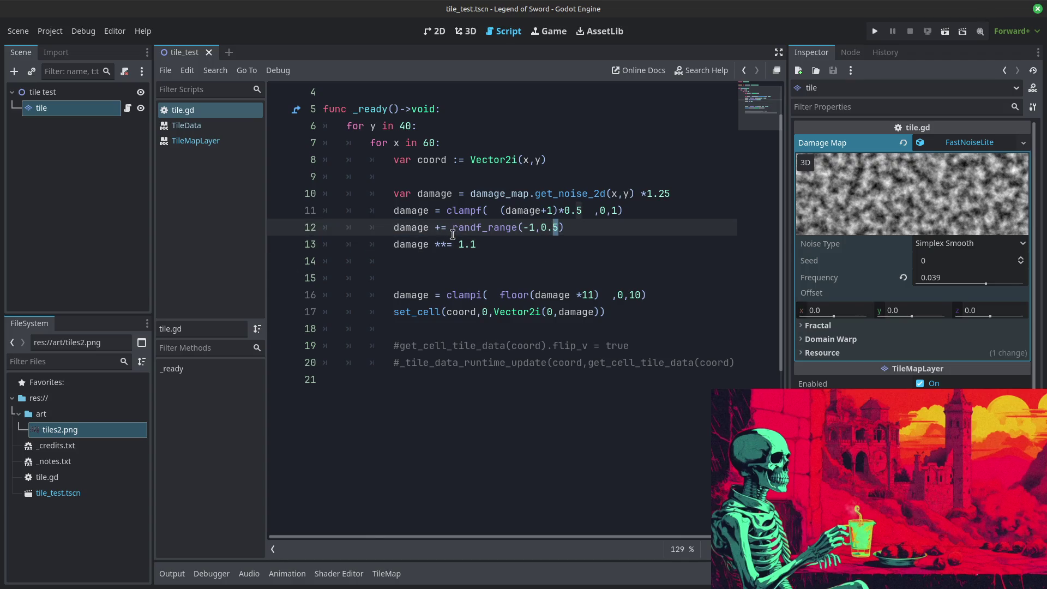
left_click(316, 232)
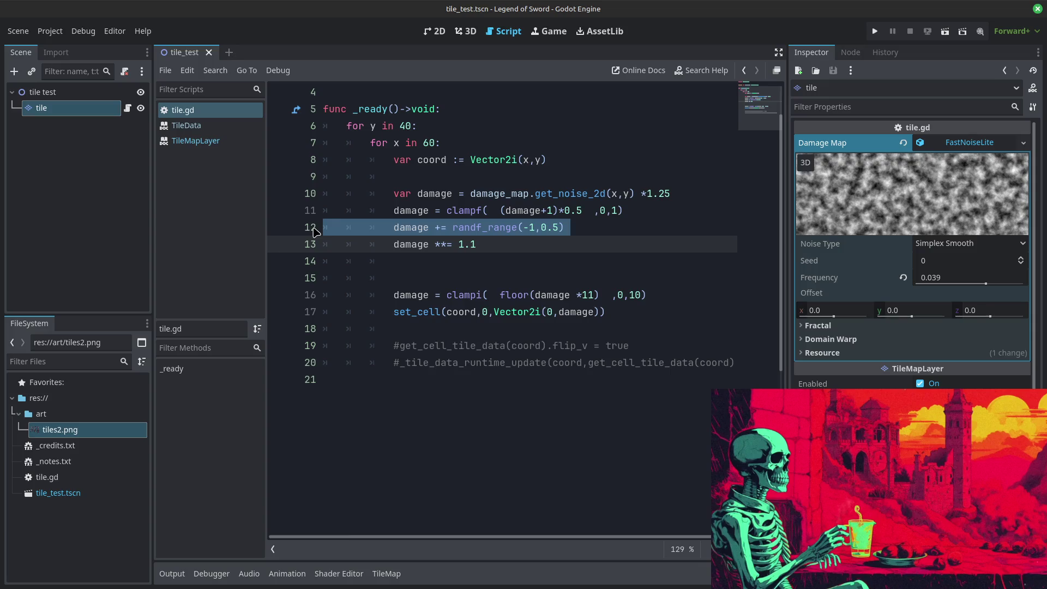
key("Delete")
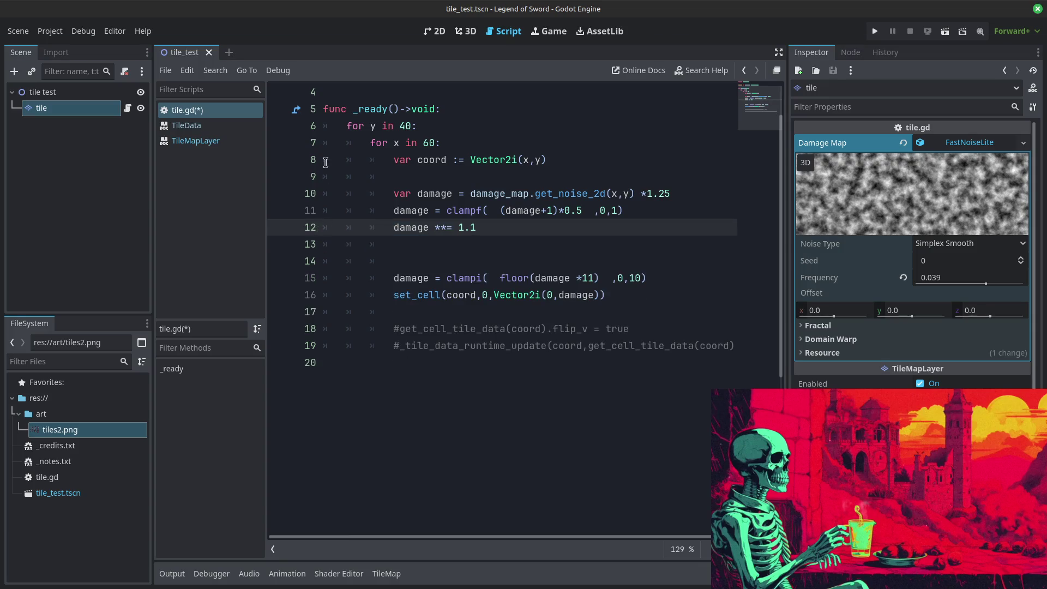
key("ctrl+z")
left_click(561, 228)
double_click(555, 228)
type("3")
left_click(562, 197)
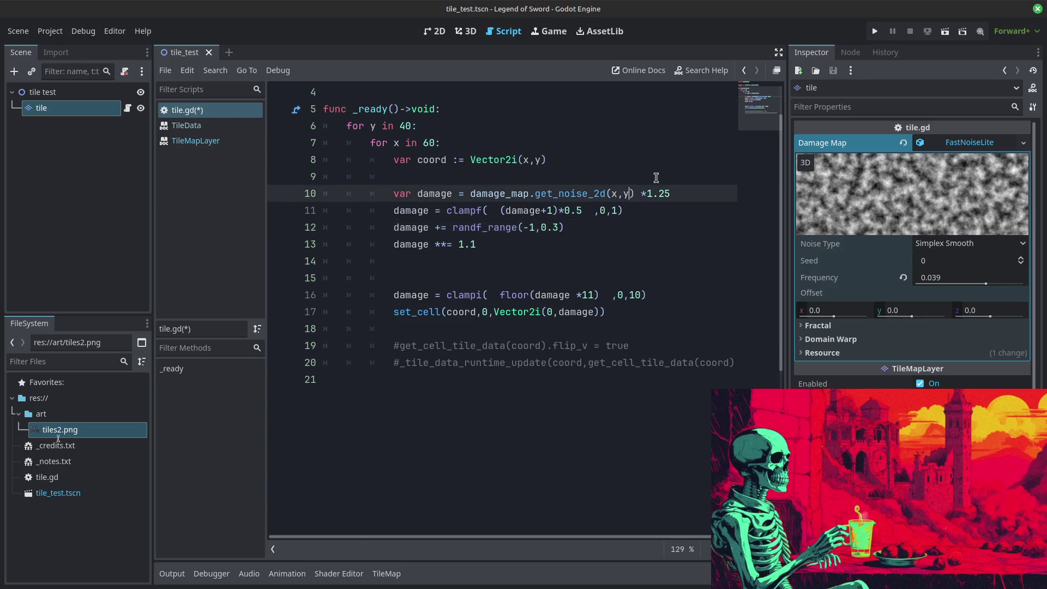
left_click(875, 31)
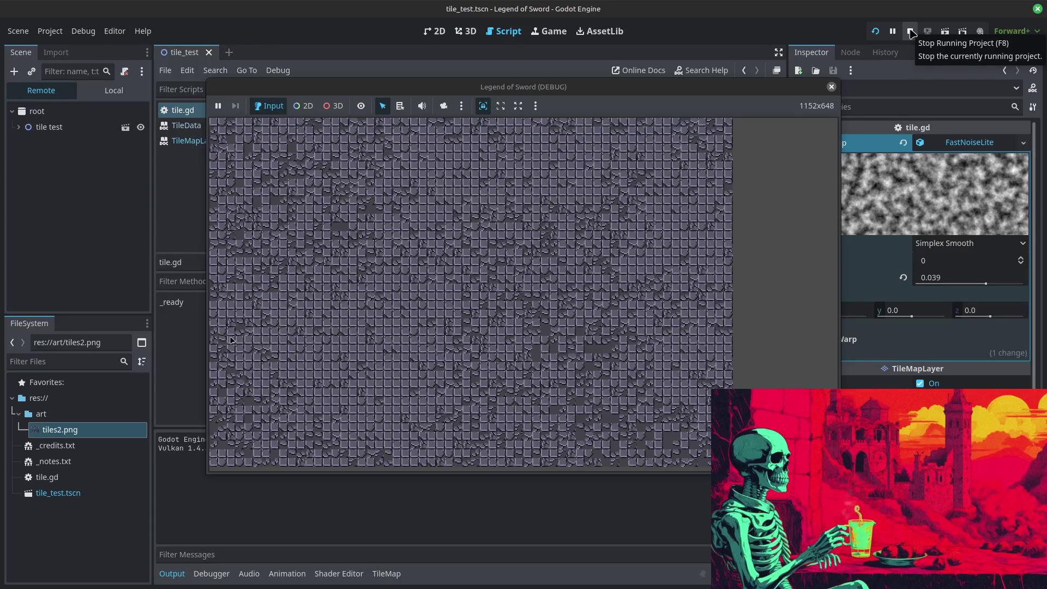
Step: Change the random range's lower bound to -0.8 and test-run the game
left_click(910, 32)
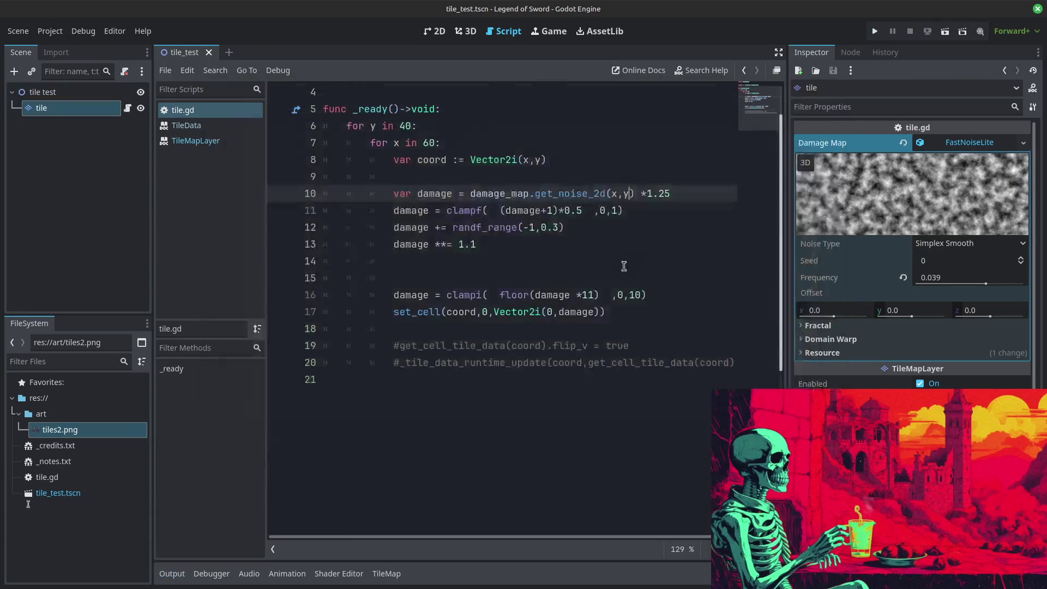
double_click(533, 227)
type("0.8")
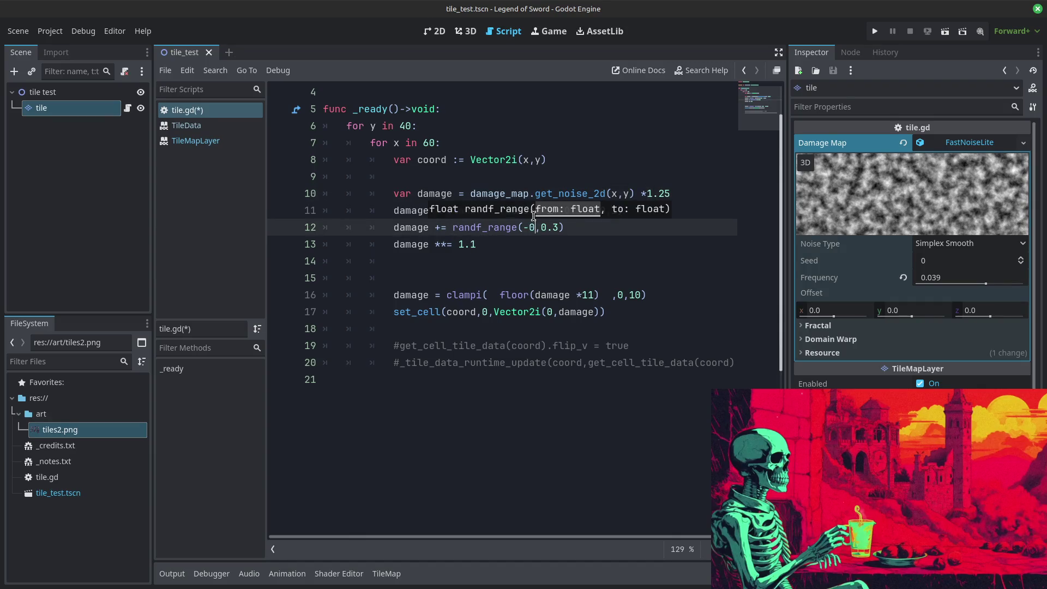
left_click(556, 177)
left_click(874, 32)
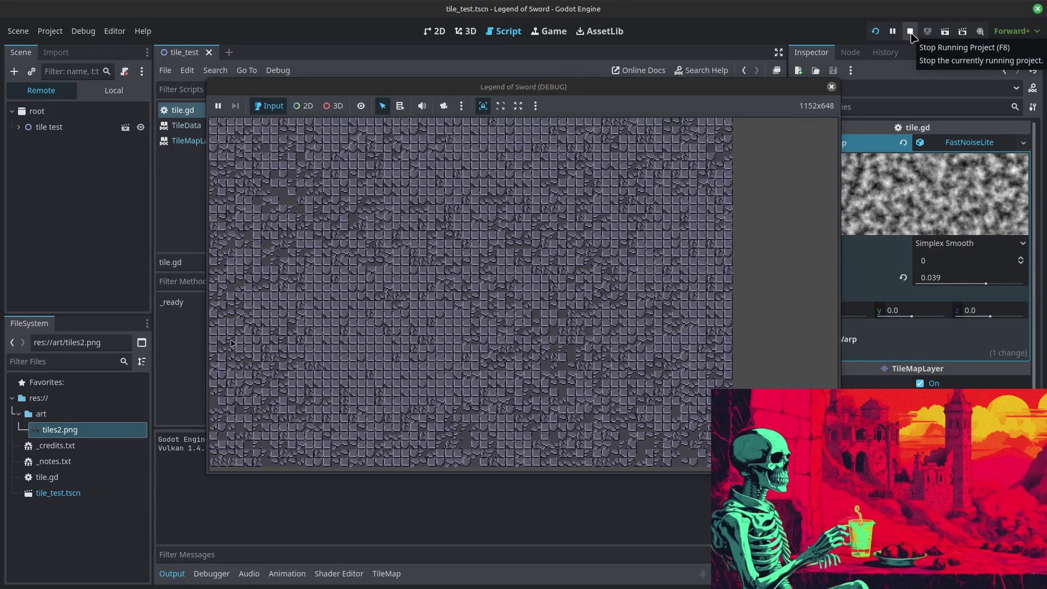
left_click(911, 31)
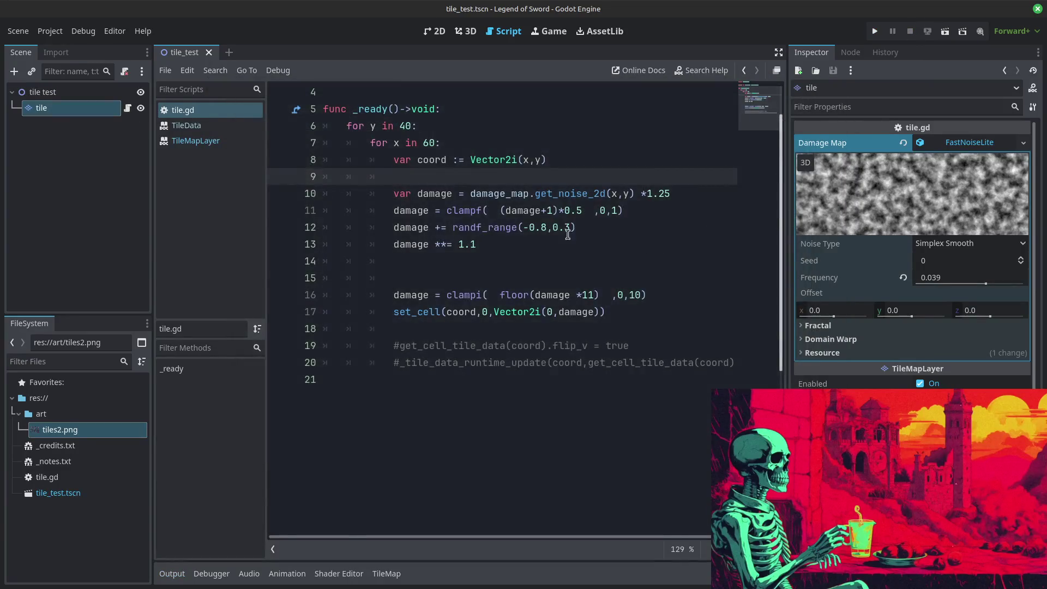
Step: Set the lower bound to -0.5 and test-run again
left_click(542, 227)
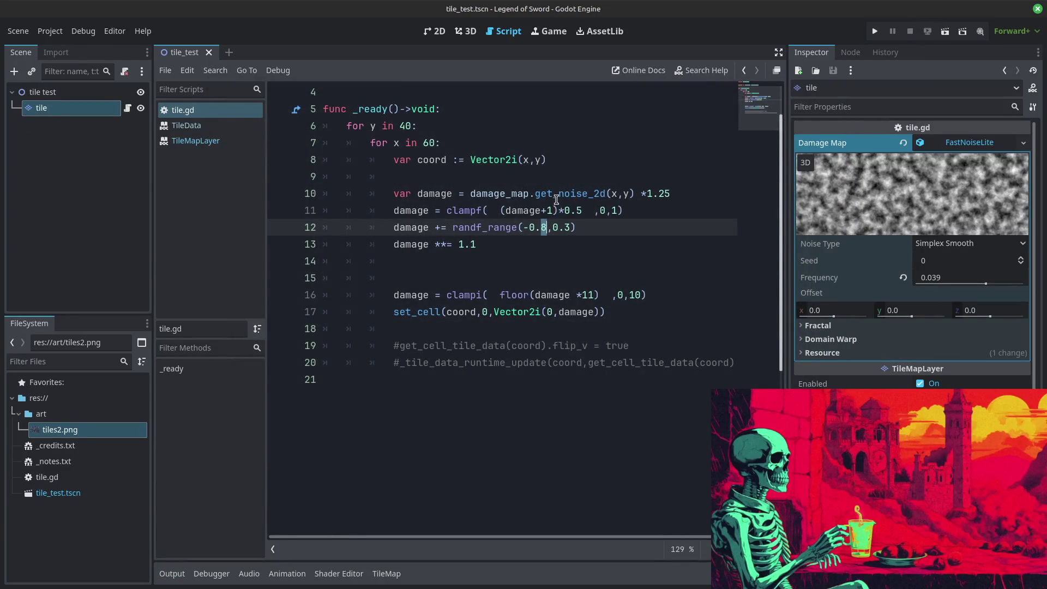
type("5")
left_click(875, 32)
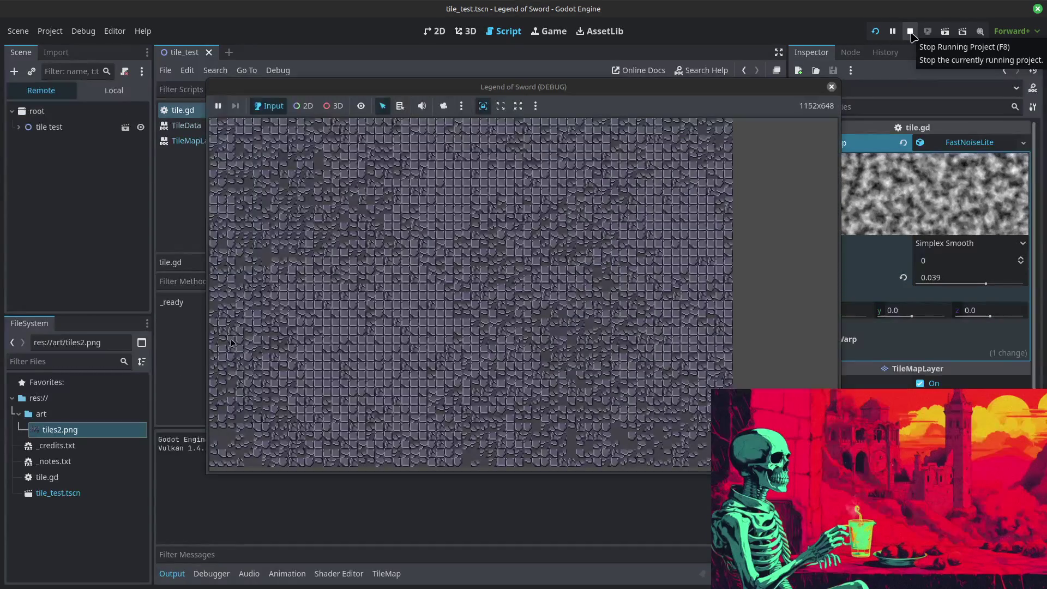
left_click(911, 32)
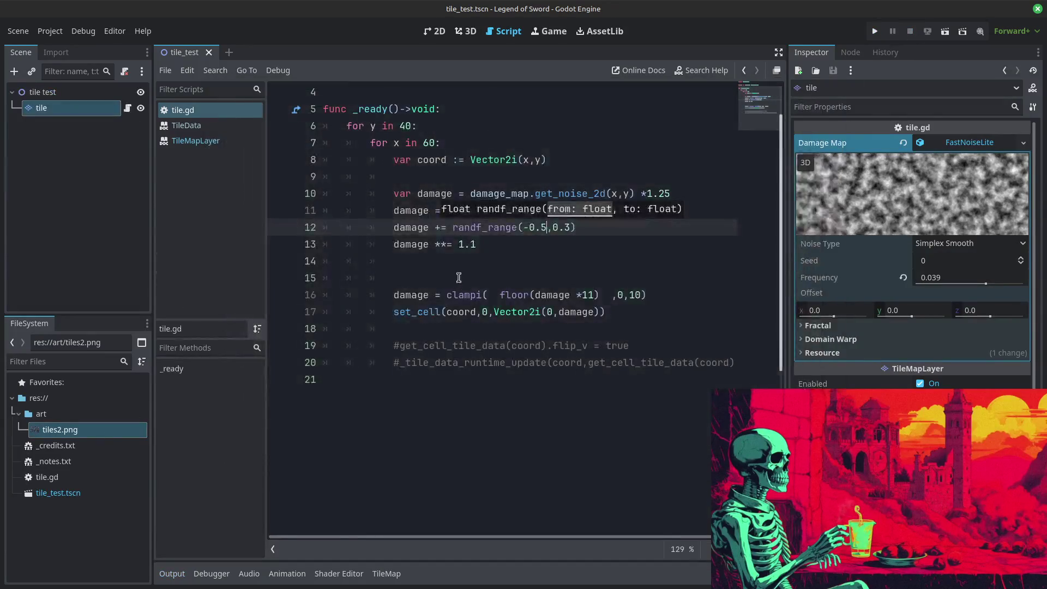
Step: Move the randf_range(-0.5,0.3) line back below the exponent line and run the game
triple_click(326, 232)
left_click_drag(331, 226, 331, 263)
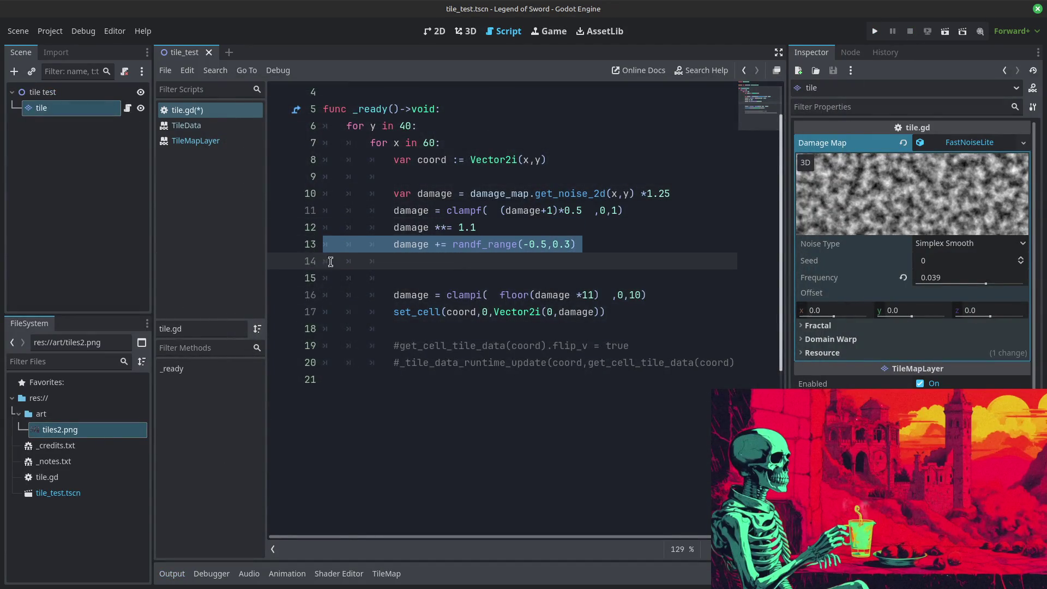
left_click(875, 32)
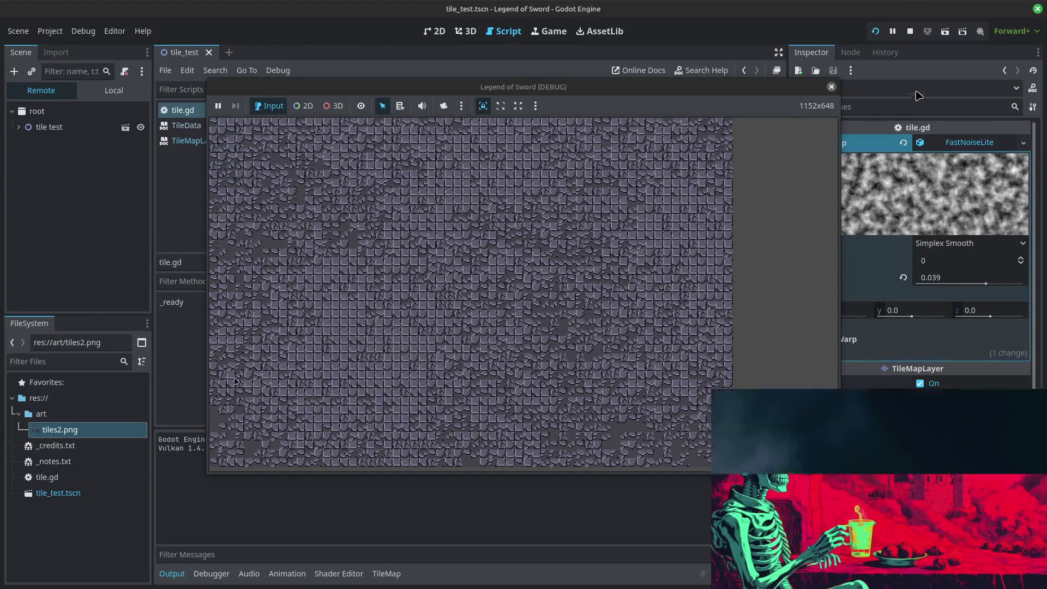
Step: Stop the game and raise the Damage Map noise frequency from 0.039 to 0.0652
left_click(910, 32)
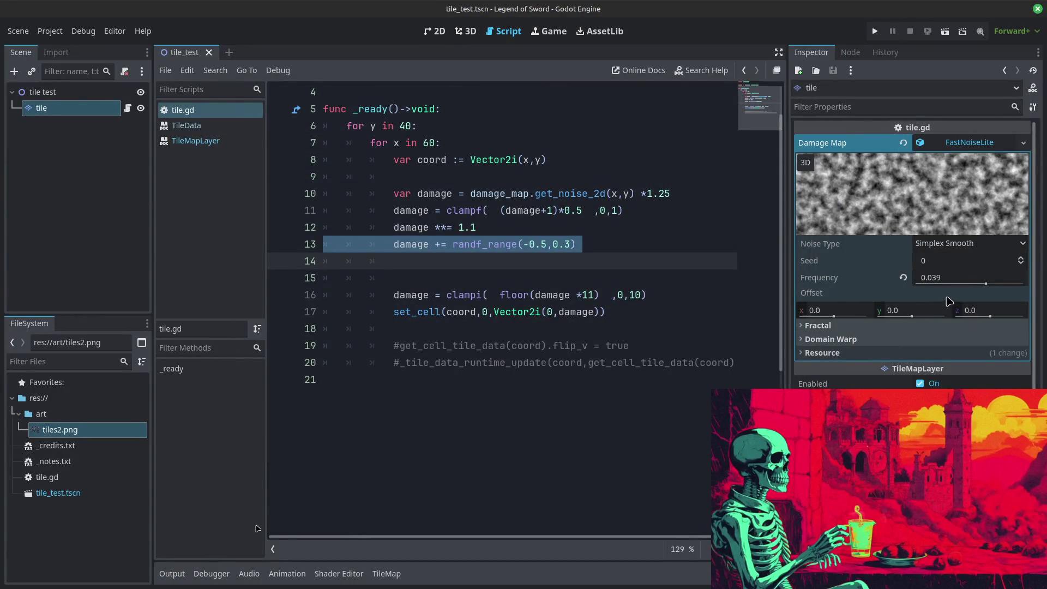
left_click_drag(986, 284, 992, 284)
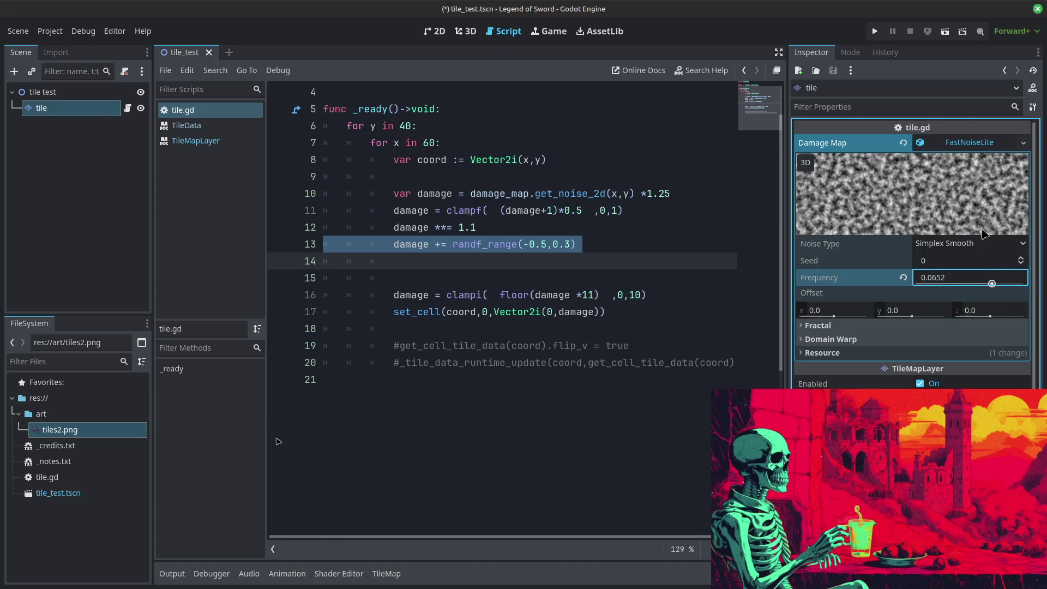
Step: Test the 0.0652 noise frequency, then raise it to 0.1377 and test-run again
left_click(875, 31)
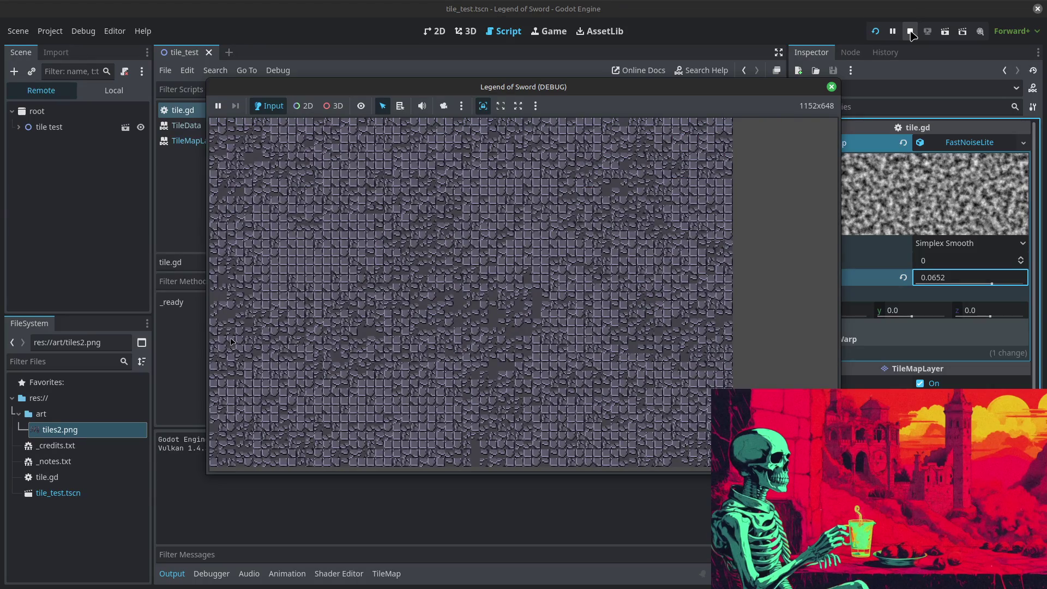
left_click(910, 31)
left_click_drag(993, 278, 1001, 279)
left_click(875, 31)
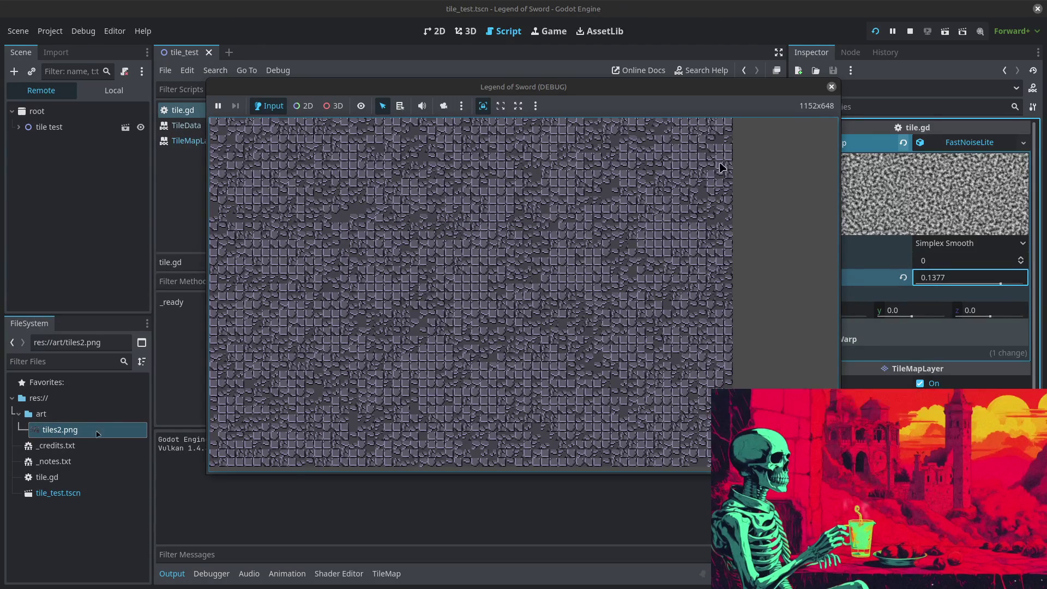
left_click(910, 31)
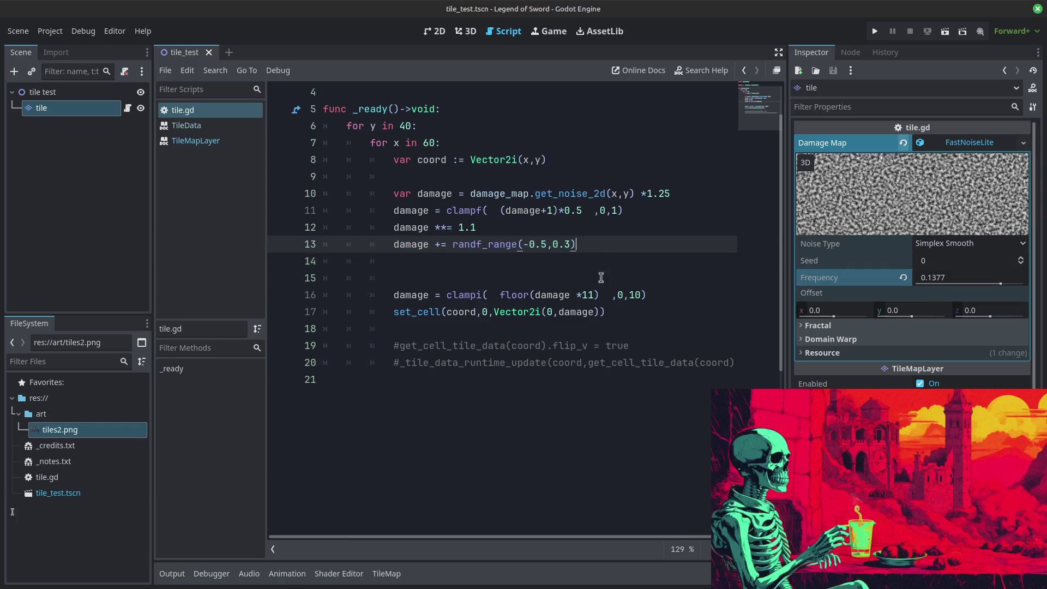
Step: Remove the stray blank line below the damage code in the tile loop
scroll(649, 292, "up", 1)
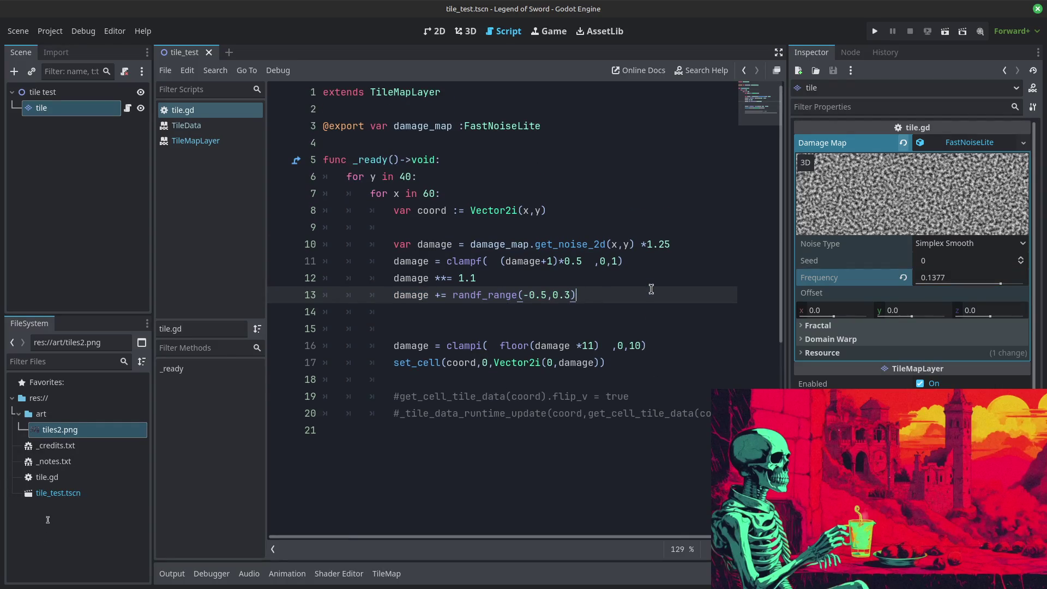
scroll(651, 290, "down", 1)
left_click(468, 256)
key("BackSpace")
key("BackSpace")
key("BackSpace")
Step: Add a new line 10 after the coord line and begin typing 'var halftile'
left_click(548, 180)
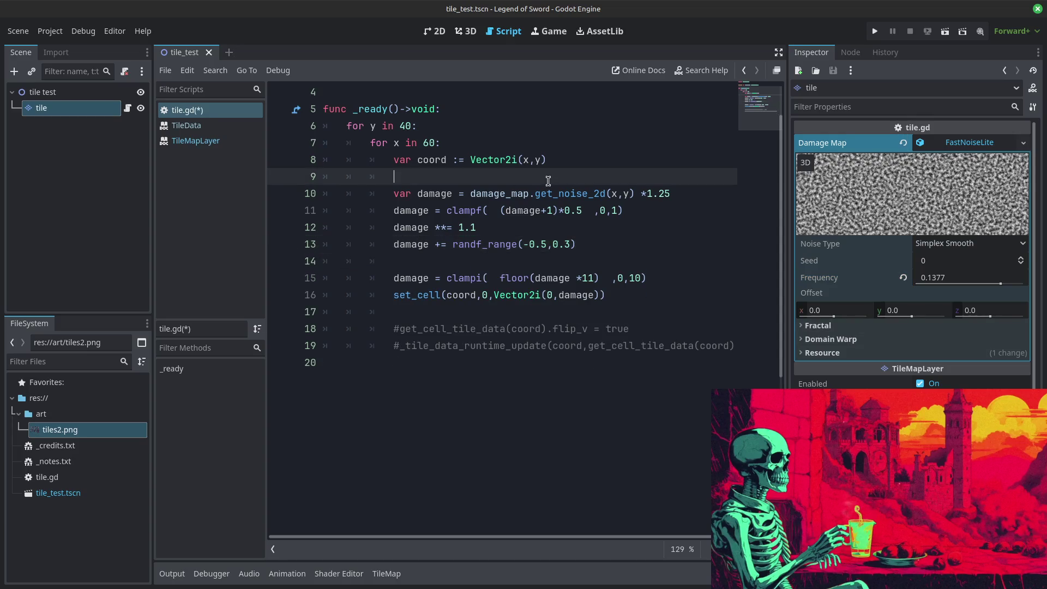
key("Return")
key("Return")
key("Return")
left_click(551, 192)
left_click(474, 212)
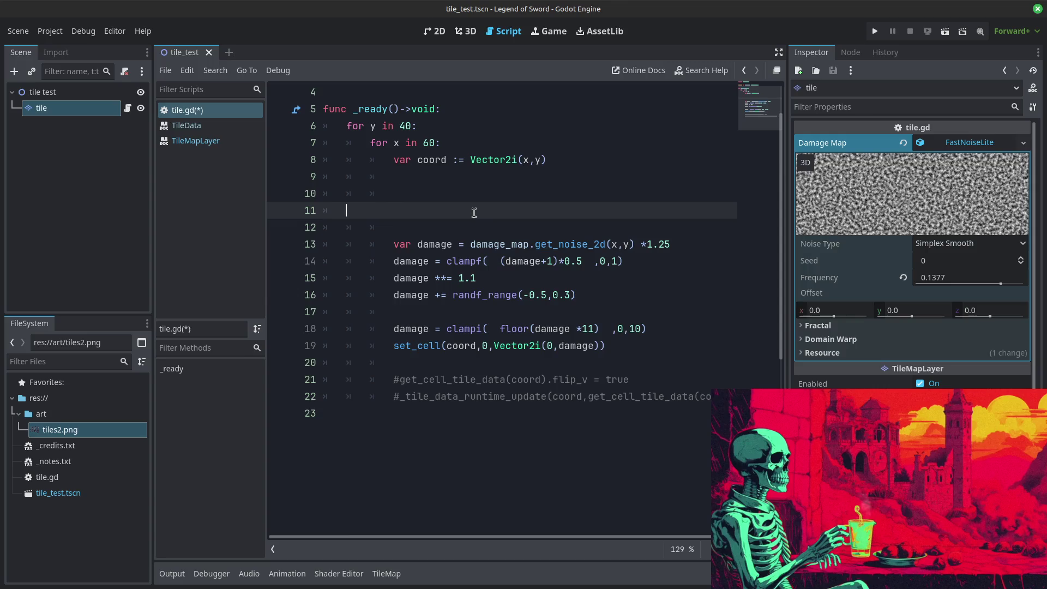
key("BackSpace")
key("BackSpace")
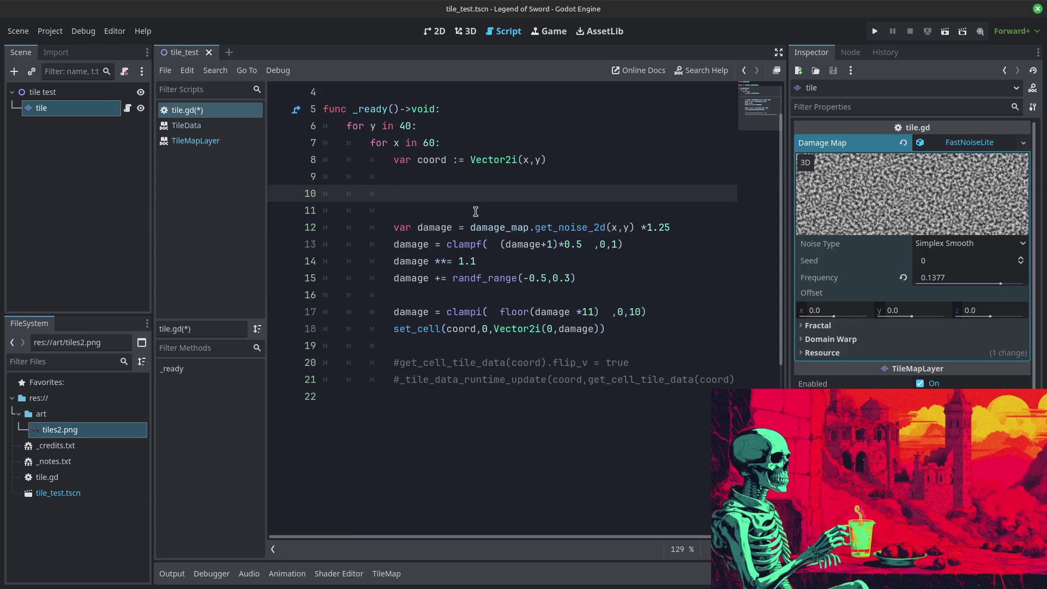
type("var")
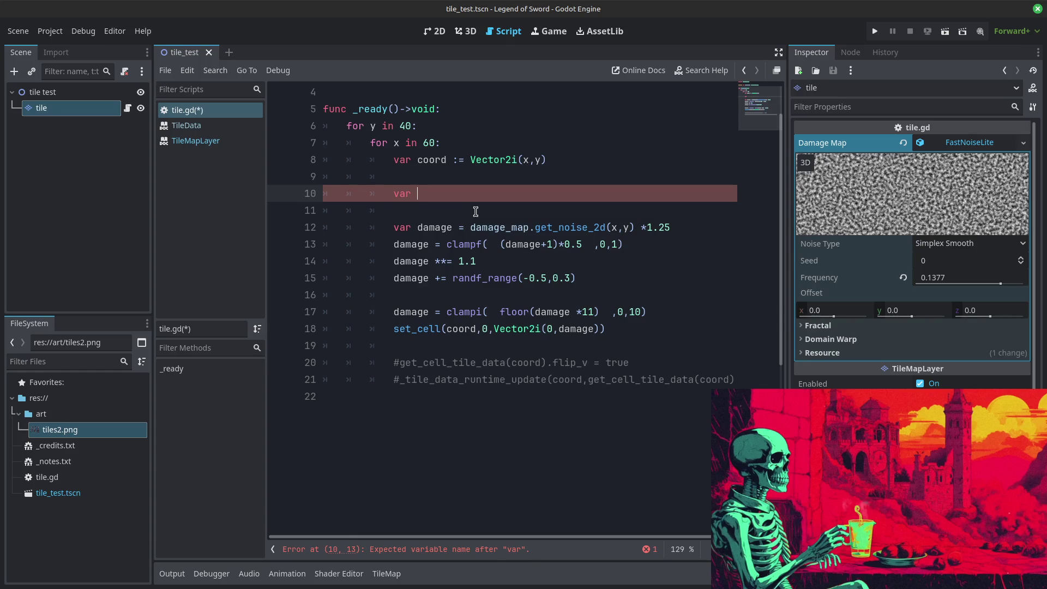
type("half")
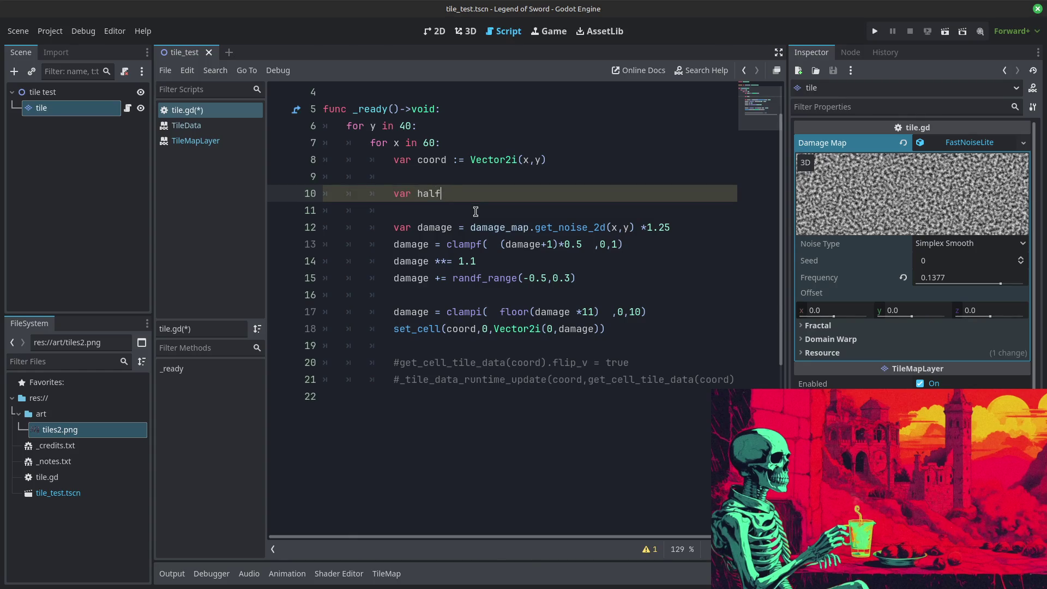
type("tile")
Step: Write 'var halftiles := randf()' on line 10, taking randf from autocomplete
key("BackSpace")
key("BackSpace")
key("BackSpace")
type("iles := ")
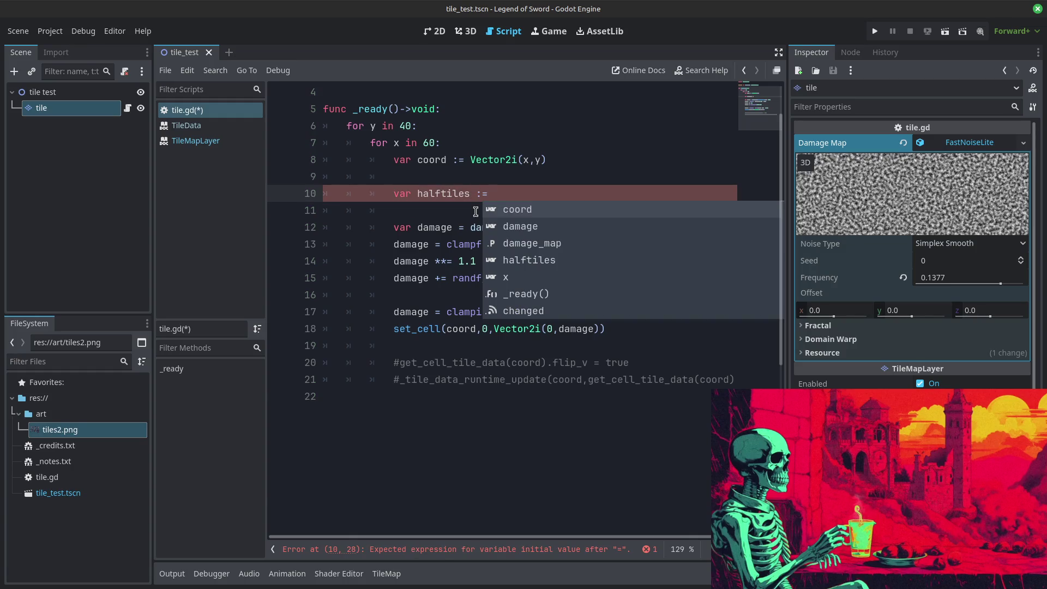
type("r")
key("BackSpace")
type("randi")
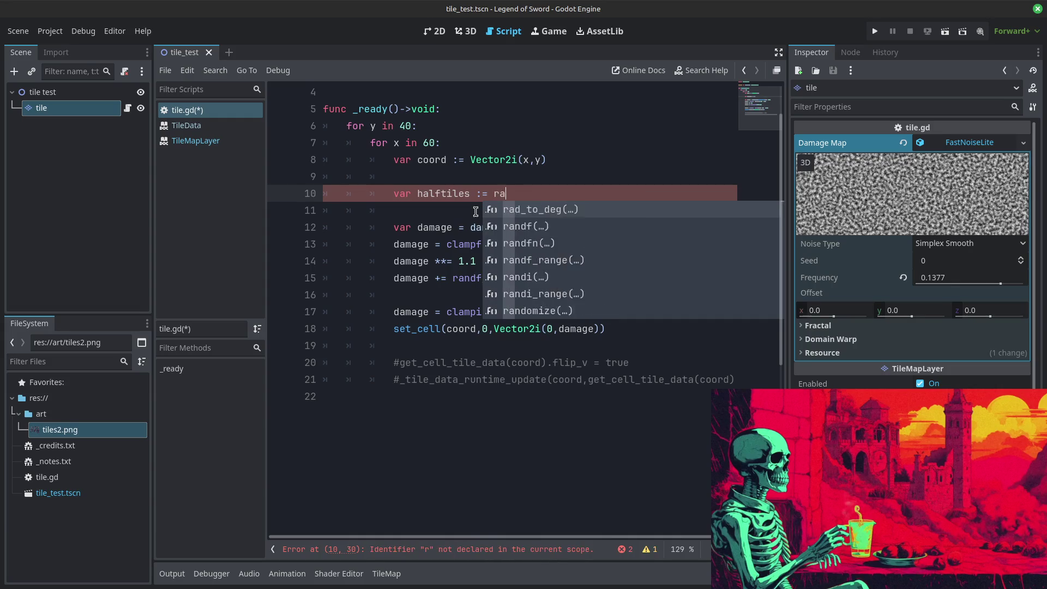
key("BackSpace")
type("f")
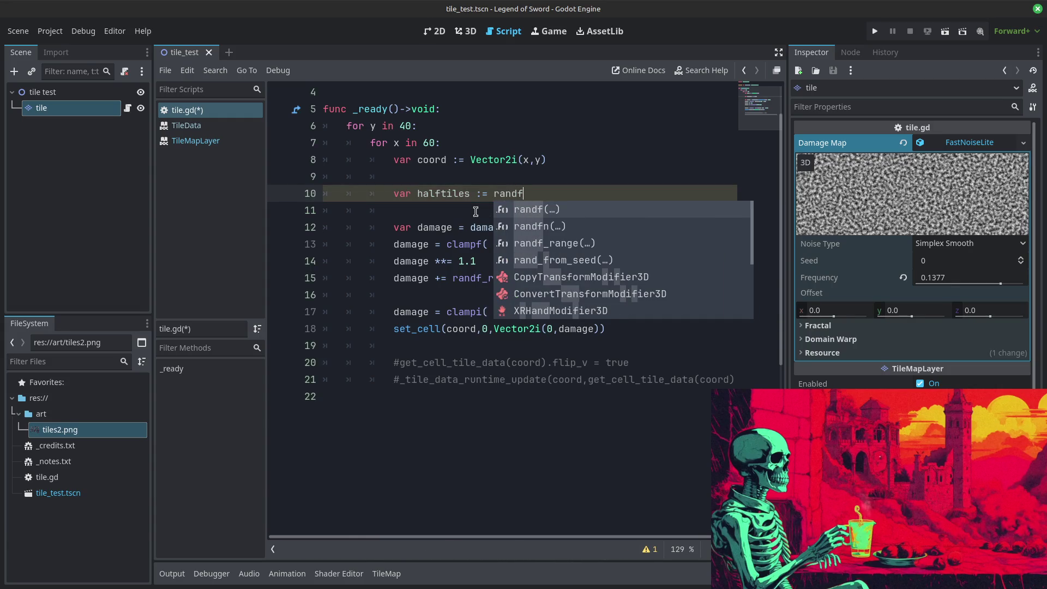
key("Return")
Step: Complete the condition as 'randf() <= 0.2' and move to the empty line below
type(">")
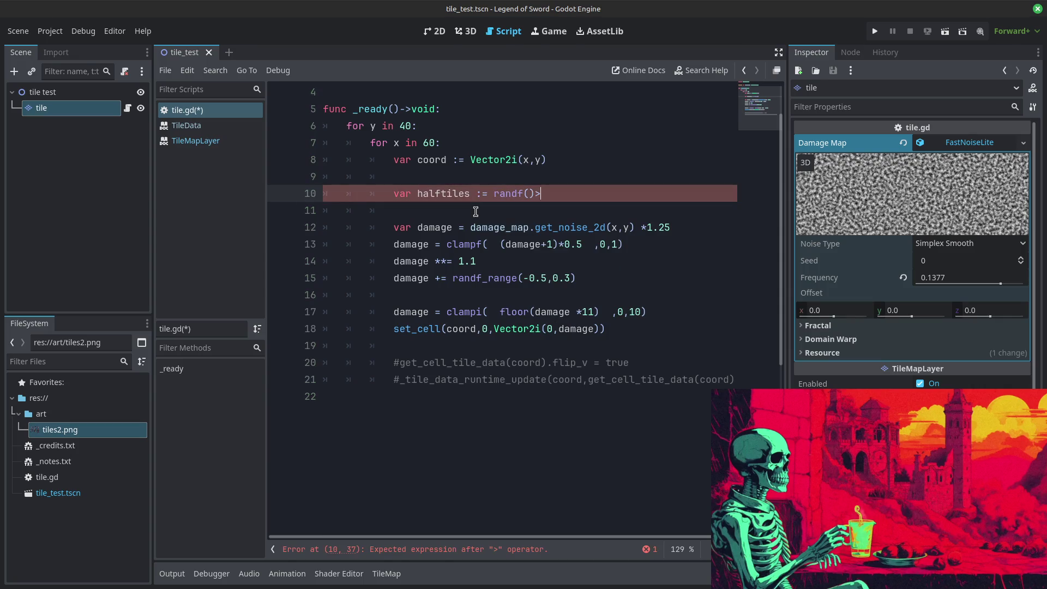
key("BackSpace")
type("> 0")
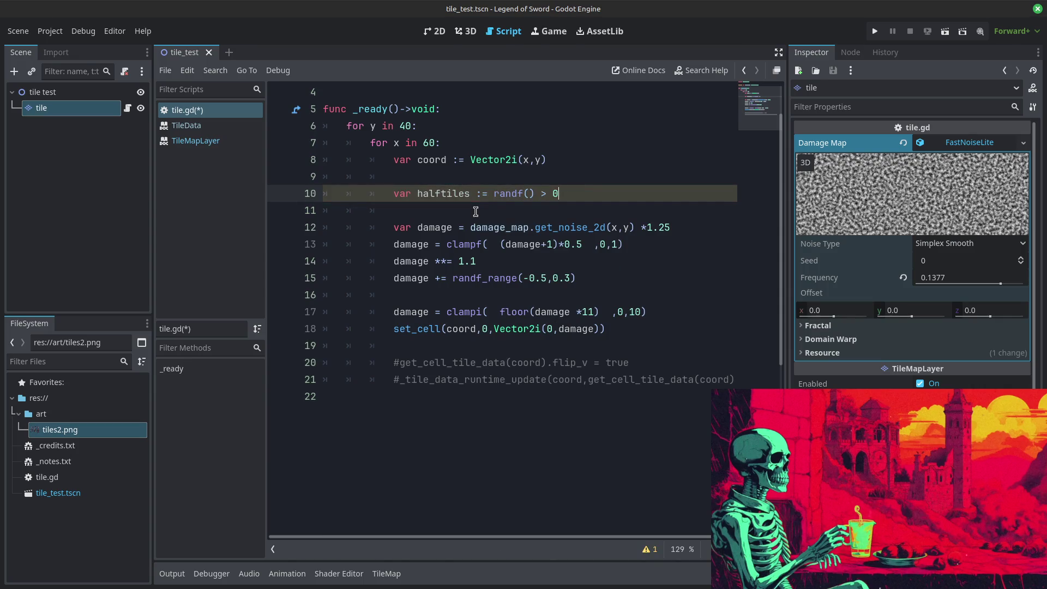
type(".4")
key("BackSpace")
type("2")
key("BackSpace")
type("8")
key("Down")
key("Down")
key("Up")
key("Up")
key("Up")
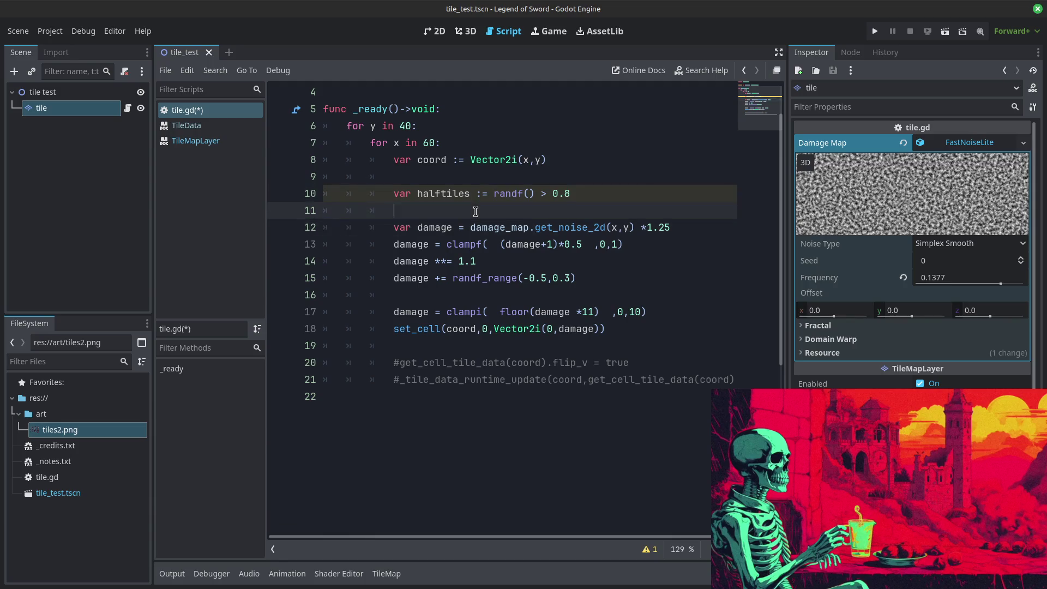
key("Down")
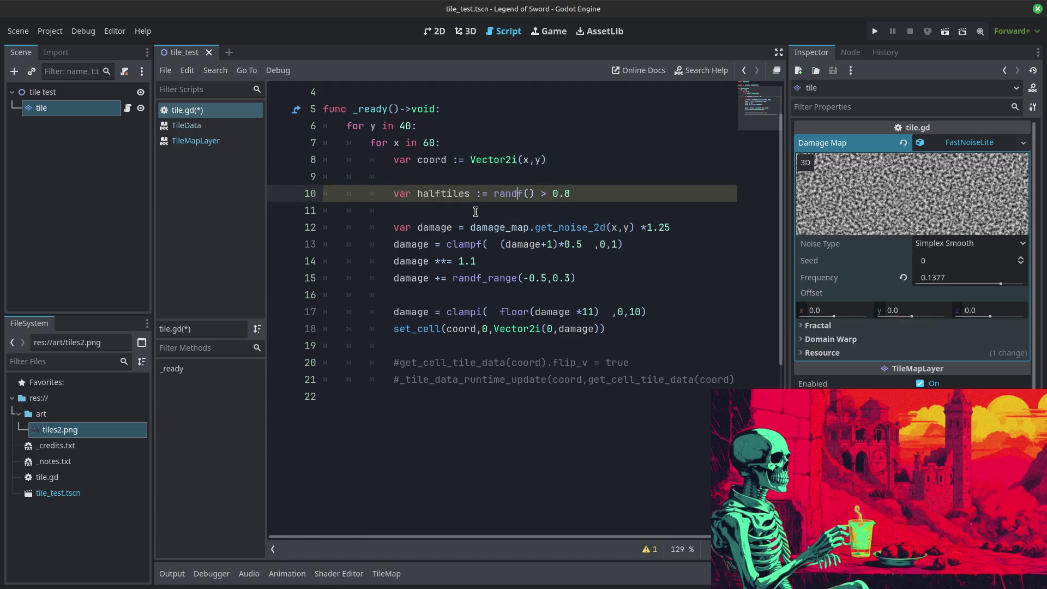
key("BackSpace")
type("<=")
key("End")
key("Down")
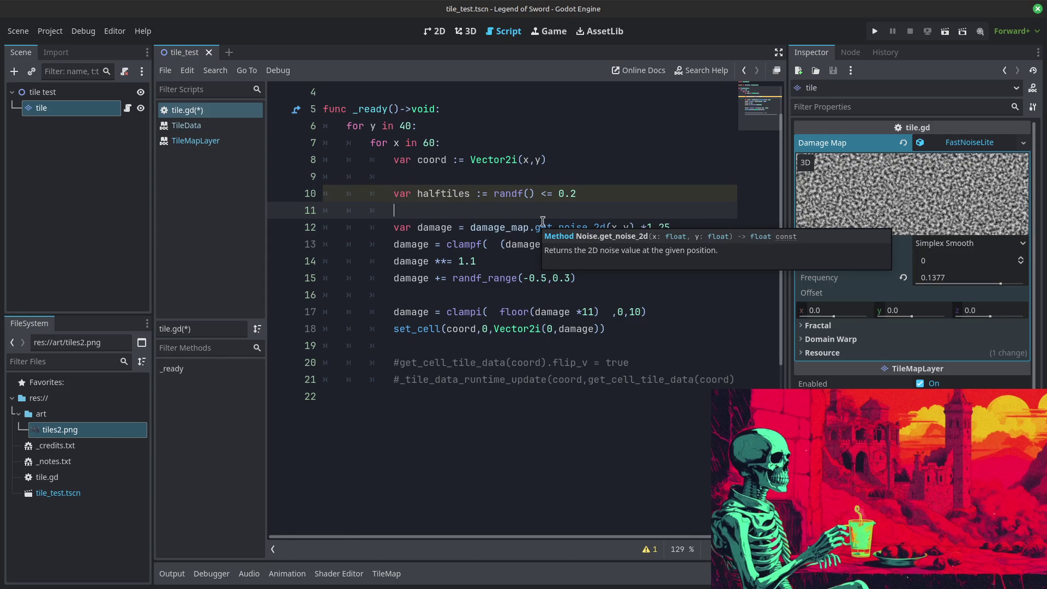
Step: Save tile.gd, then switch to the Firefox image results for '2d zelda screenshot'
key("ctrl+s")
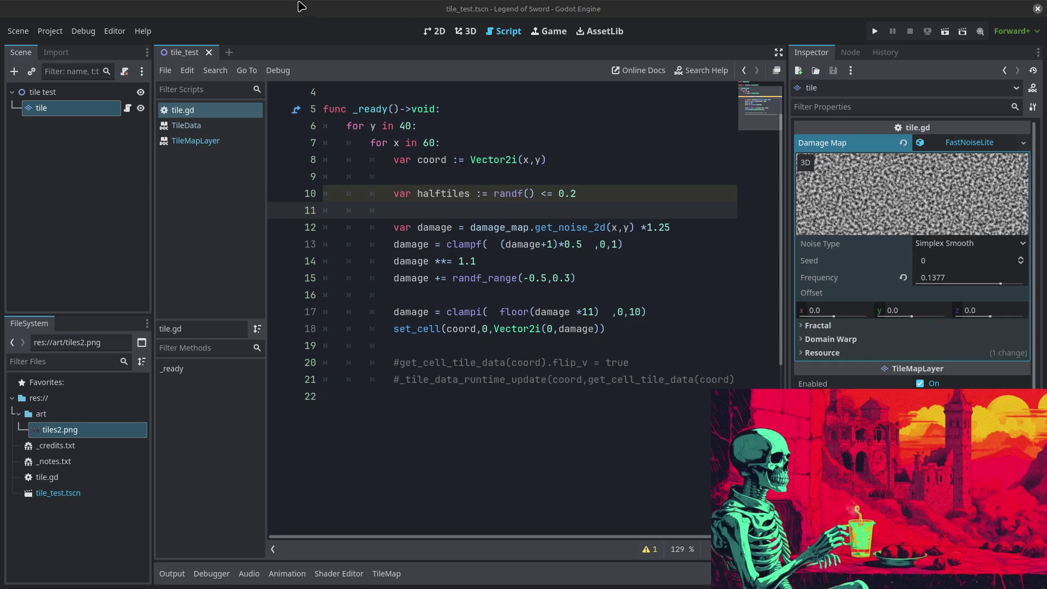
left_click(429, 15)
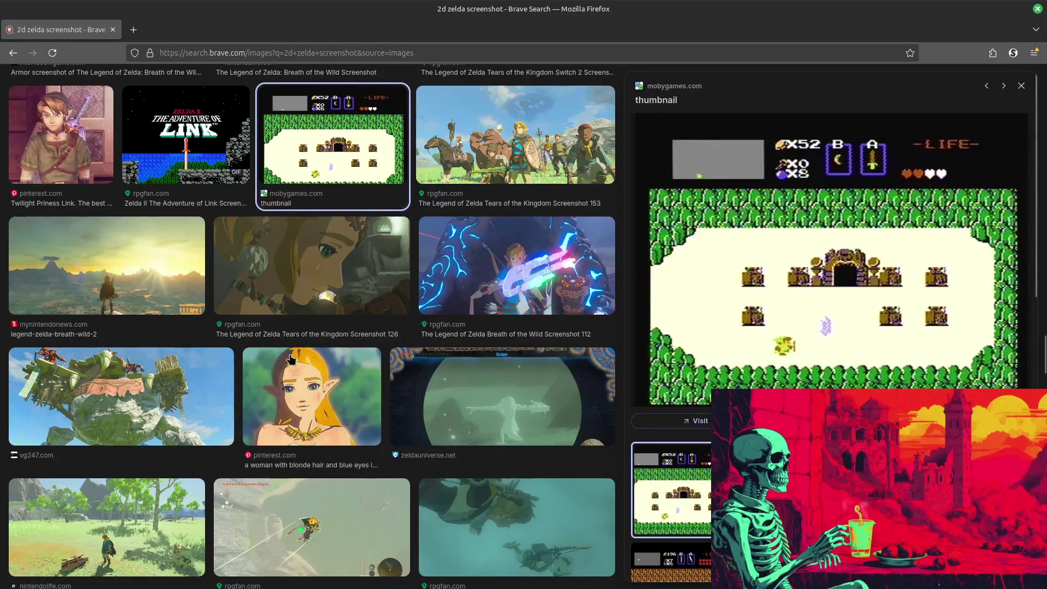
key("alt+Tab")
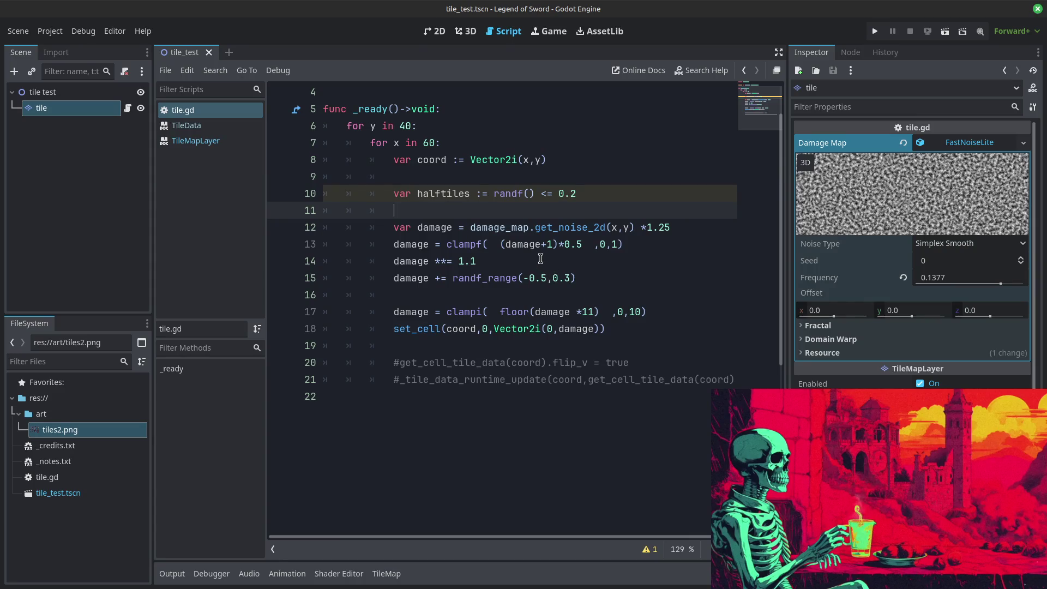
Step: Open a new line below halftiles, trying an 'if halftiles' block before discarding it
key("Return")
key("Up")
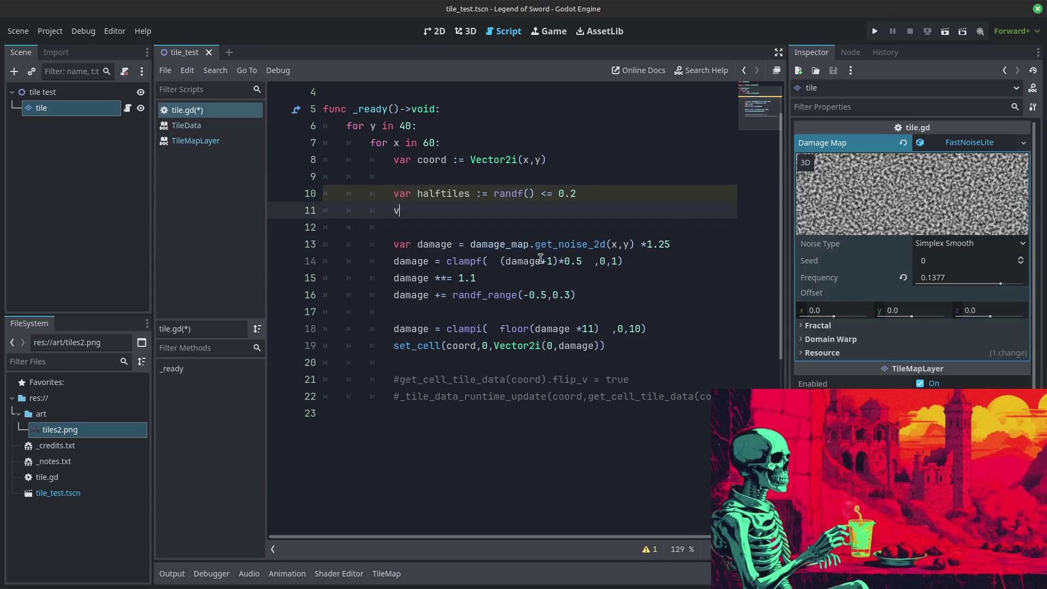
type("ar")
key("BackSpace")
key("BackSpace")
key("BackSpace")
type("if halg")
key("BackSpace")
type("ftiles:")
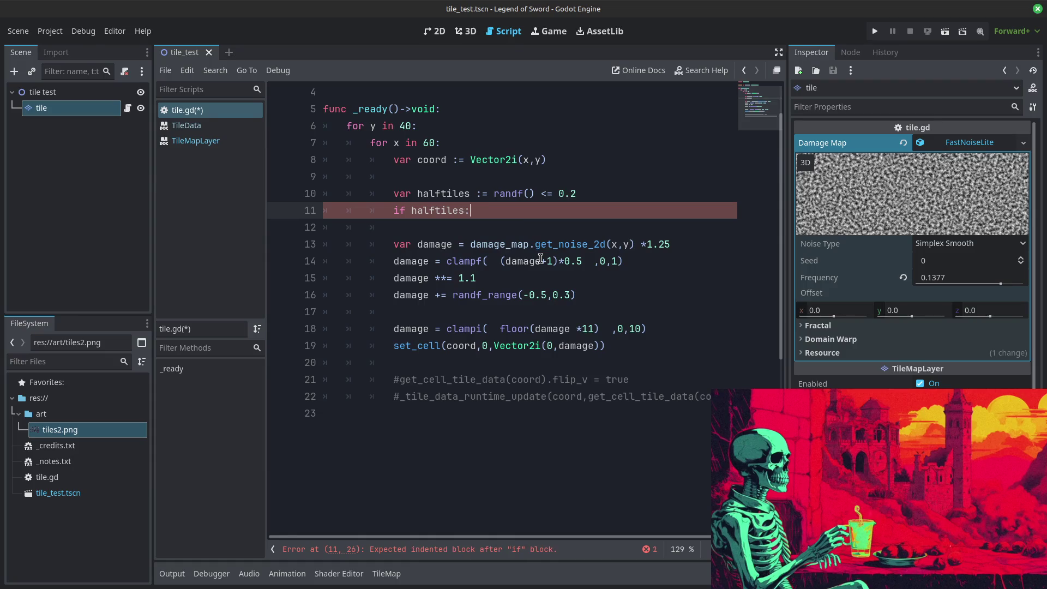
key("Return")
key("BackSpace")
key("BackSpace")
key("BackSpace")
Step: Declare 'var horizontal_halftiles := randf() >= 0.5' and run the game
type("var ")
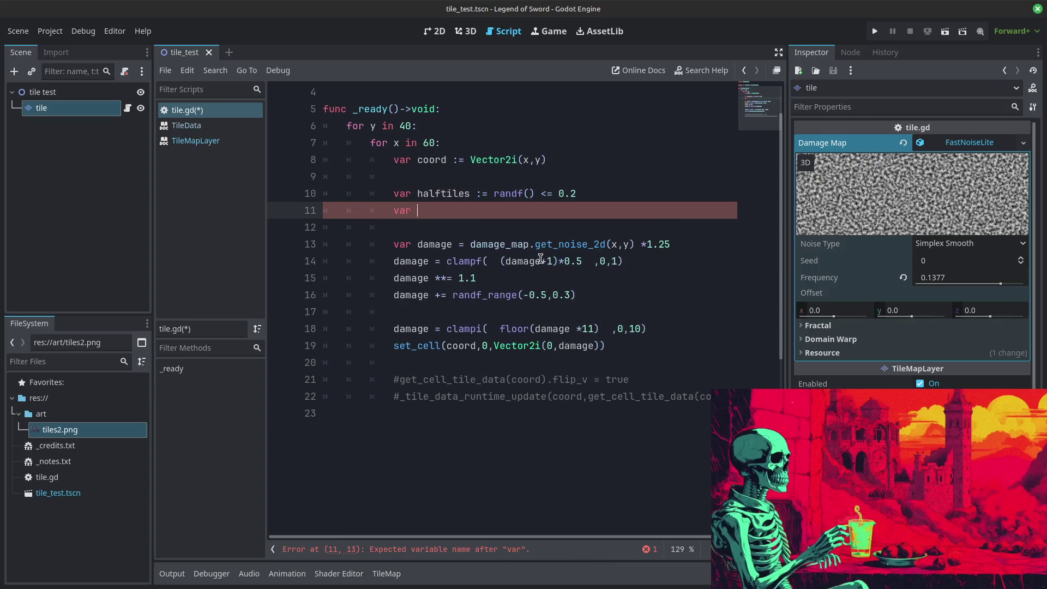
type("horizontal_")
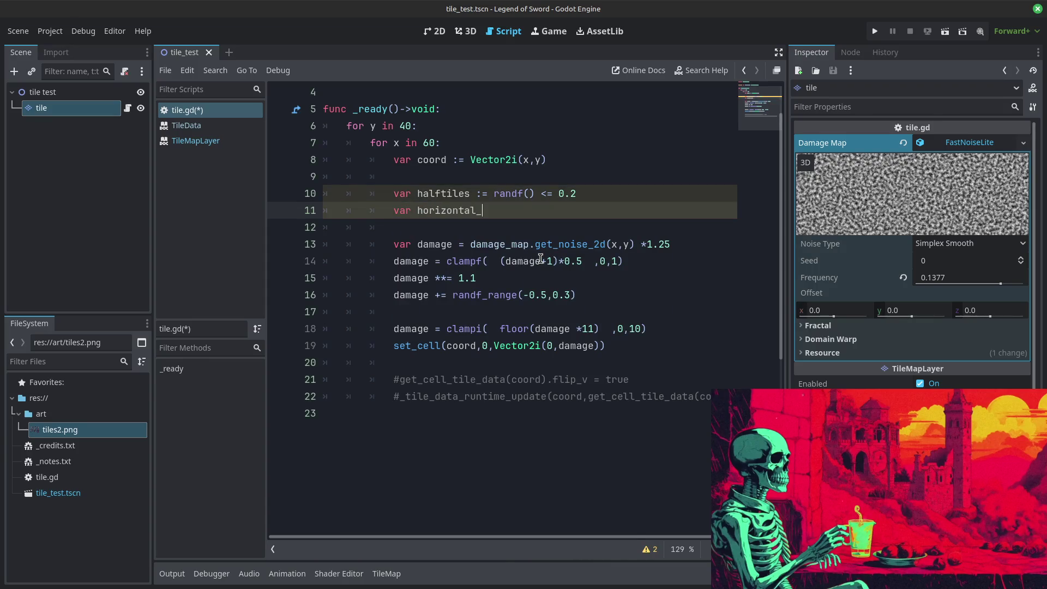
type("halftiles")
type(" := ranf")
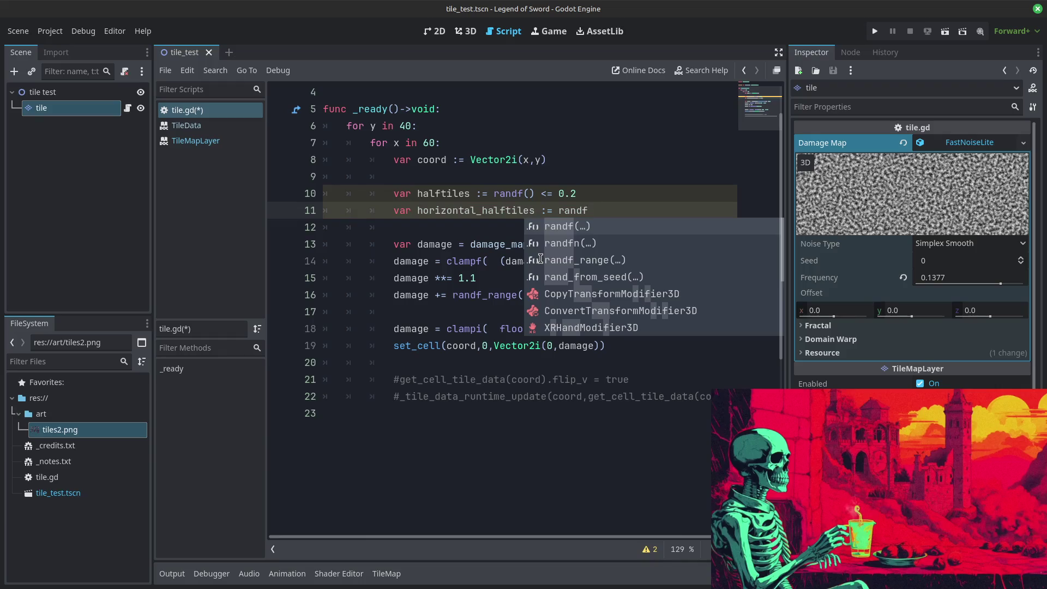
key("Return")
type(") ")
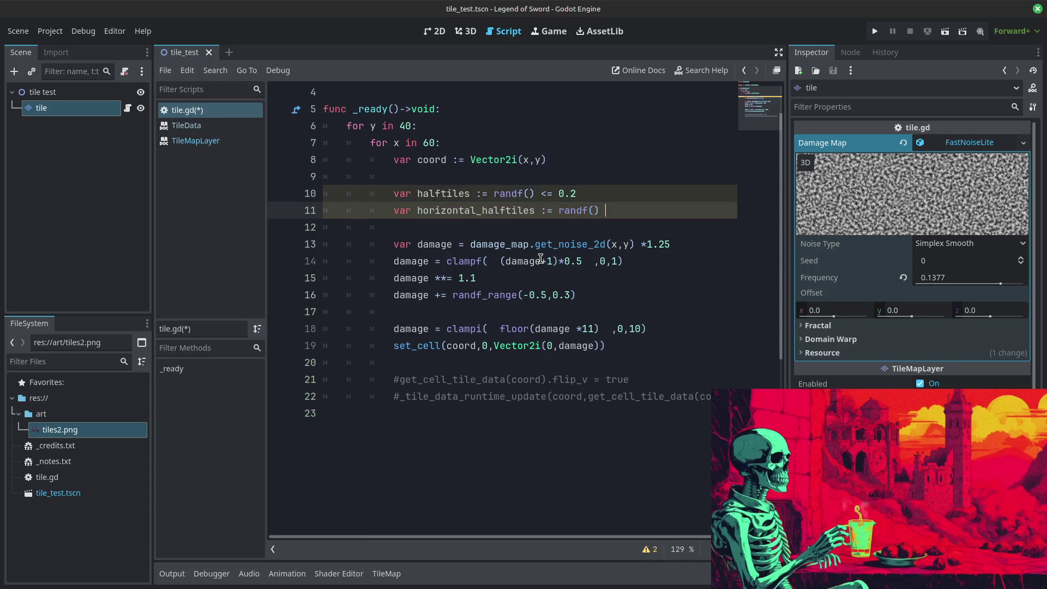
type(">= 0")
left_click(512, 296)
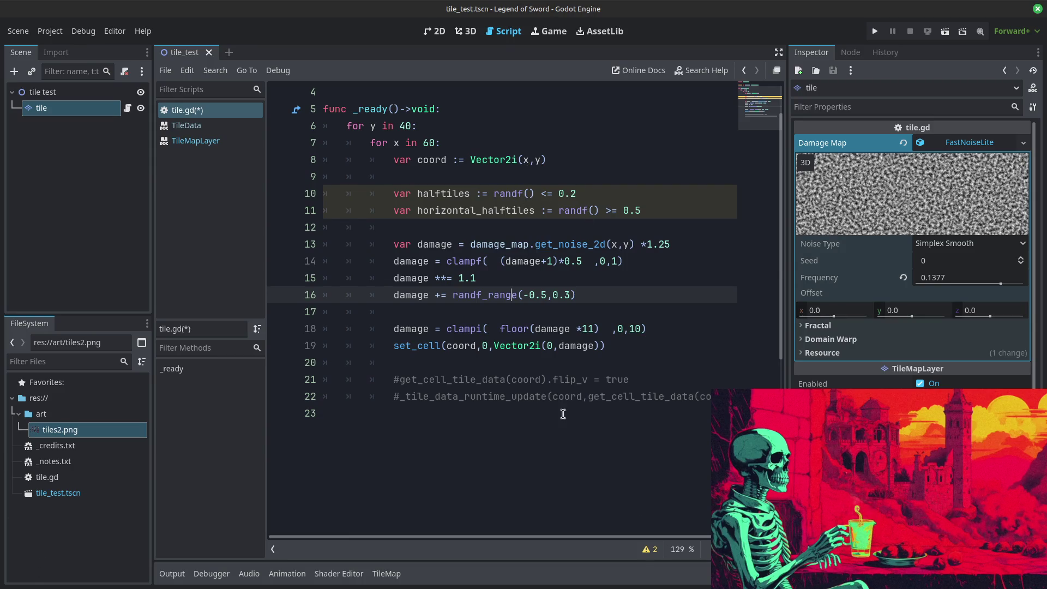
left_click(558, 397)
left_click(875, 31)
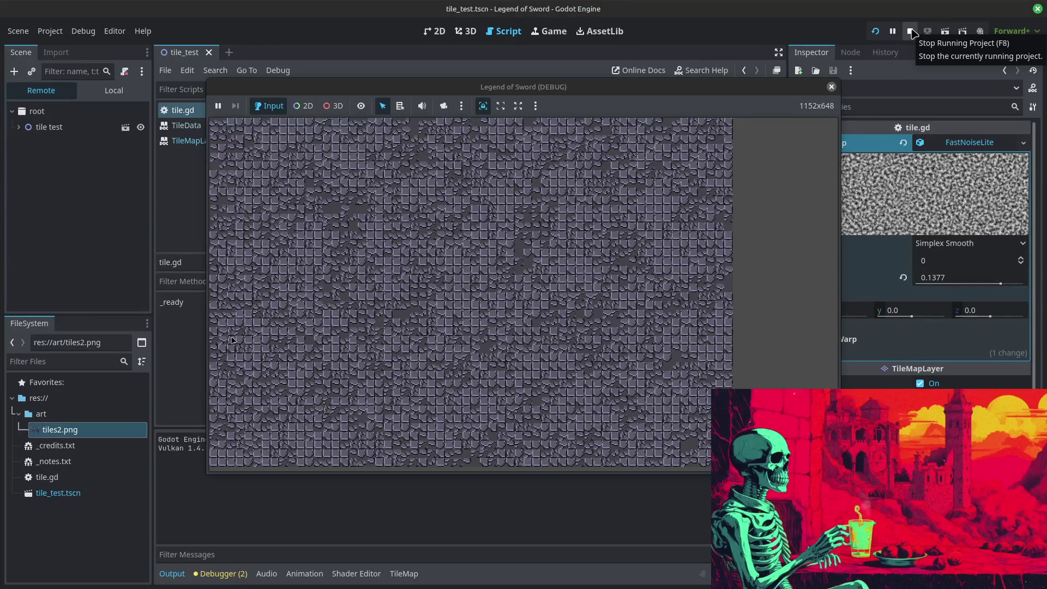
Step: Stop the running tile test and return to tile.gd just after the coord declaration
left_click(911, 31)
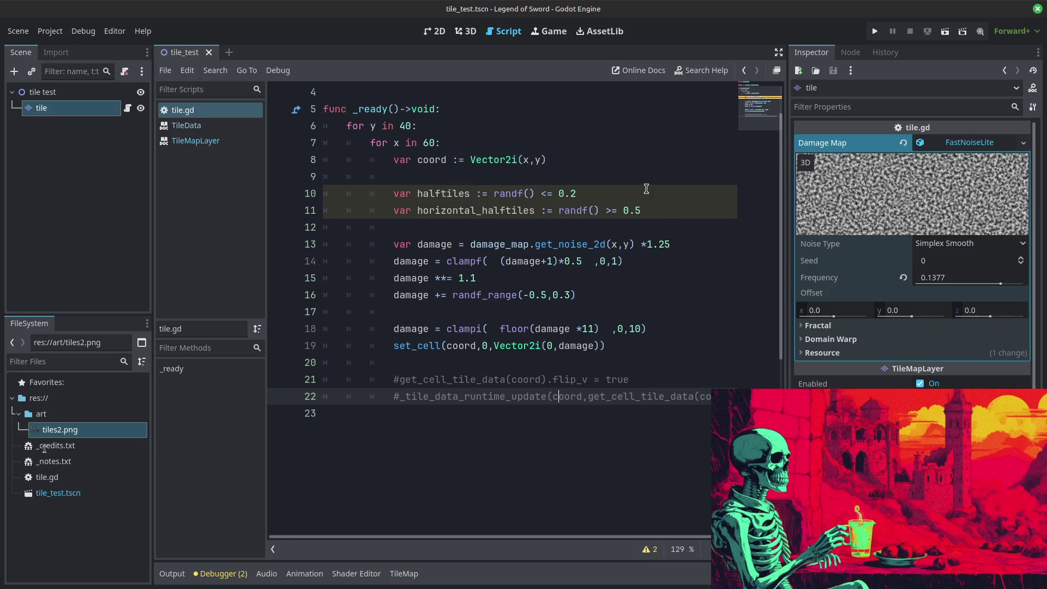
left_click(581, 160)
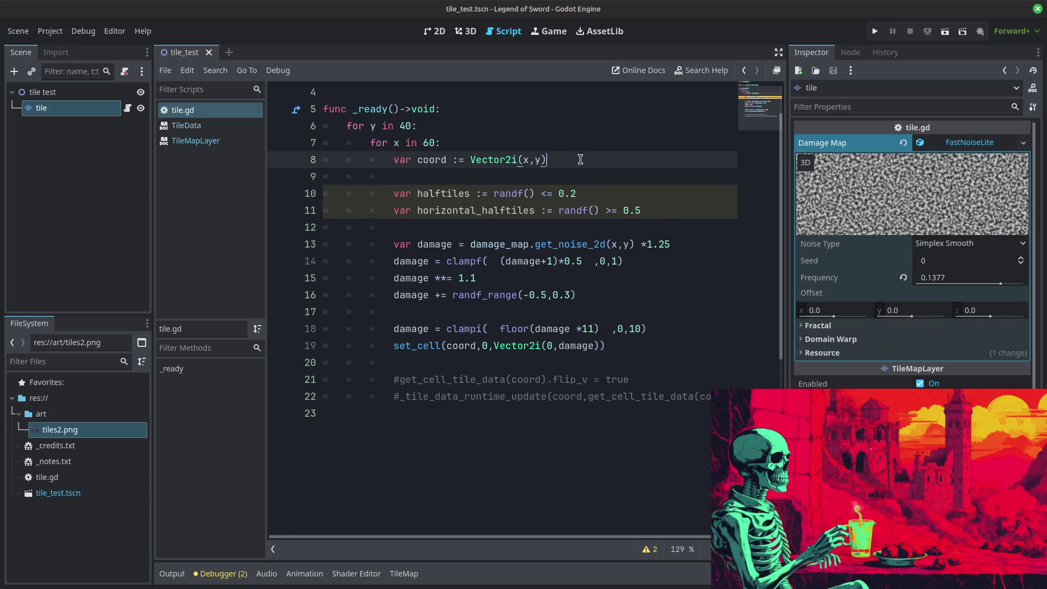
Step: Declare 'var tile_type := 1' and add an 'if halftiles:' block below the halftile variables
key("Return")
type("var tile")
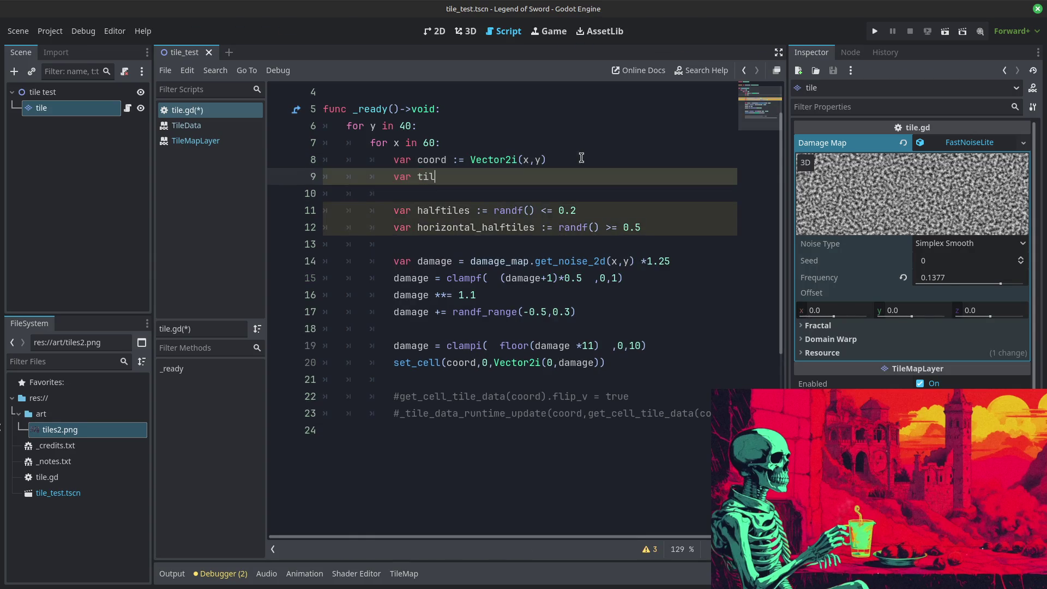
type("_type := 1")
left_click(671, 229)
key("Return")
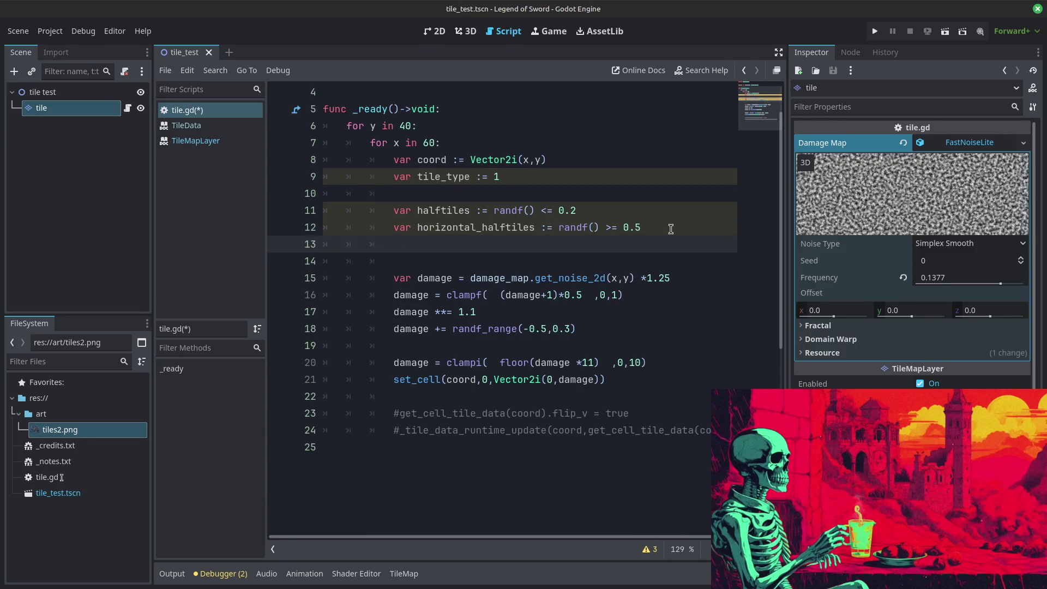
type("if halg")
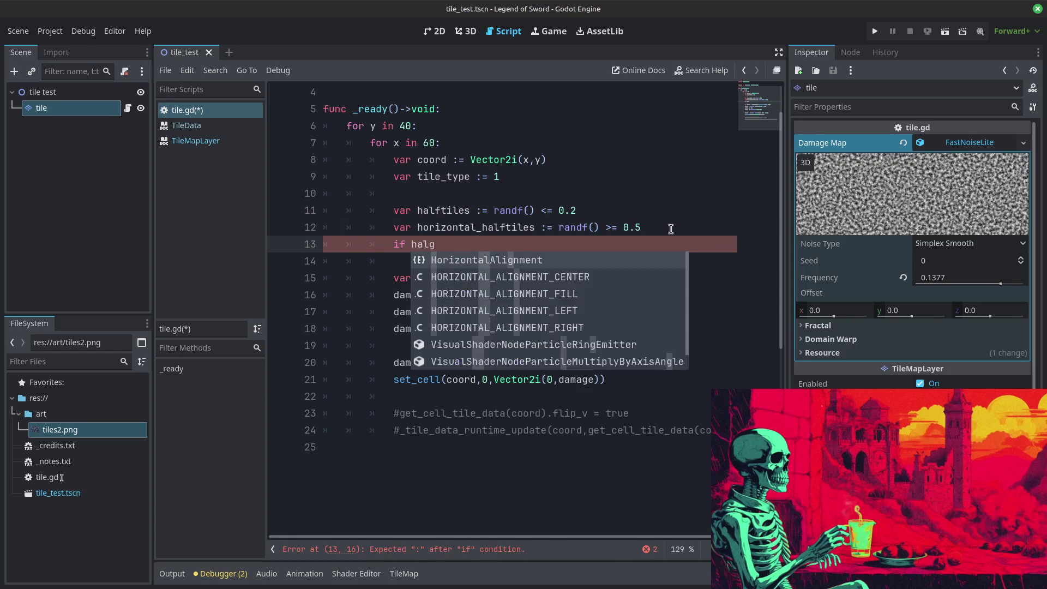
key("BackSpace")
type("ftiles:")
key("Return")
key("Tab")
Step: Inside the halftiles block, set tile_type = 3
type("if hor")
key("Return")
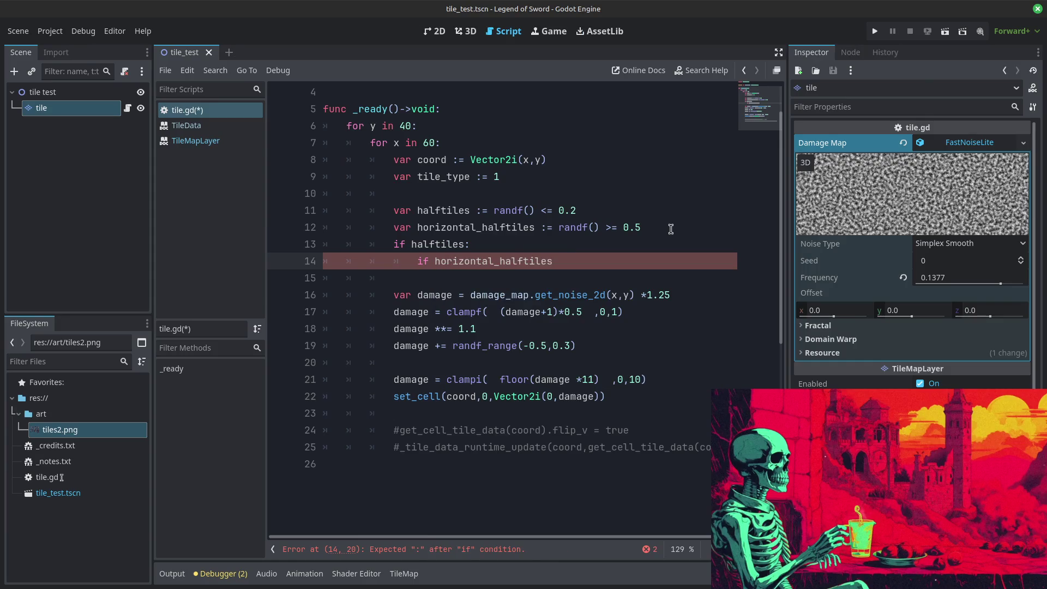
key("BackSpace")
key("BackSpace")
key("BackSpace")
key("BackSpace")
key("BackSpace")
key("BackSpace")
key("BackSpace")
type("tile_tp")
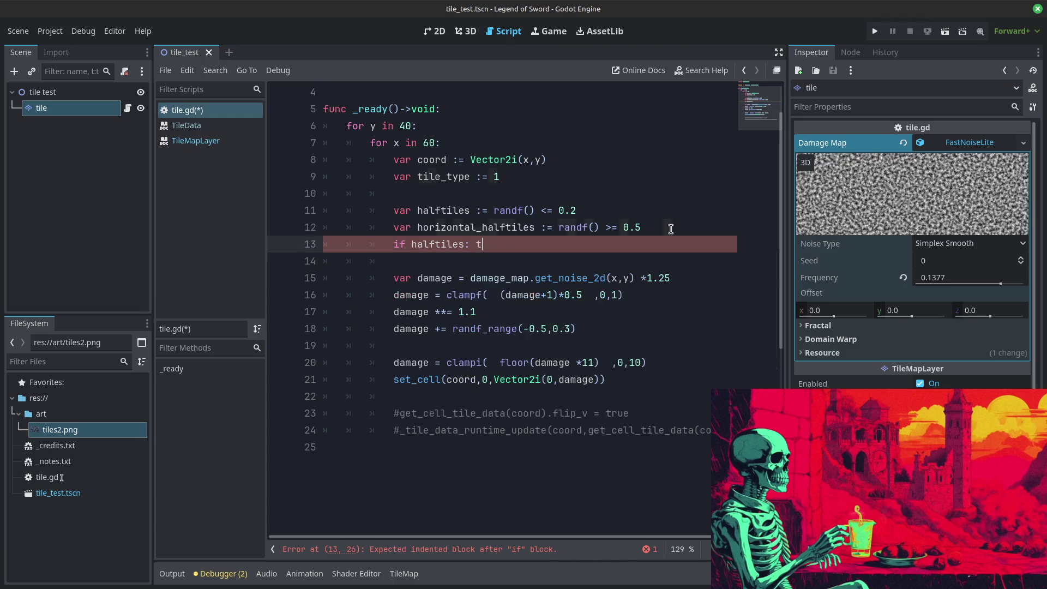
key("Return")
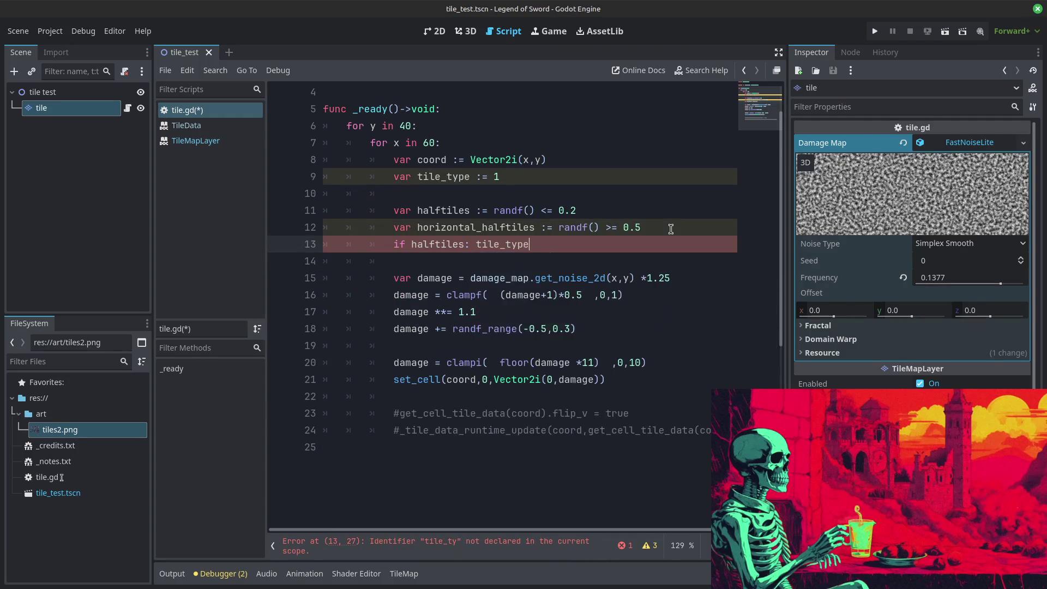
type(" = ")
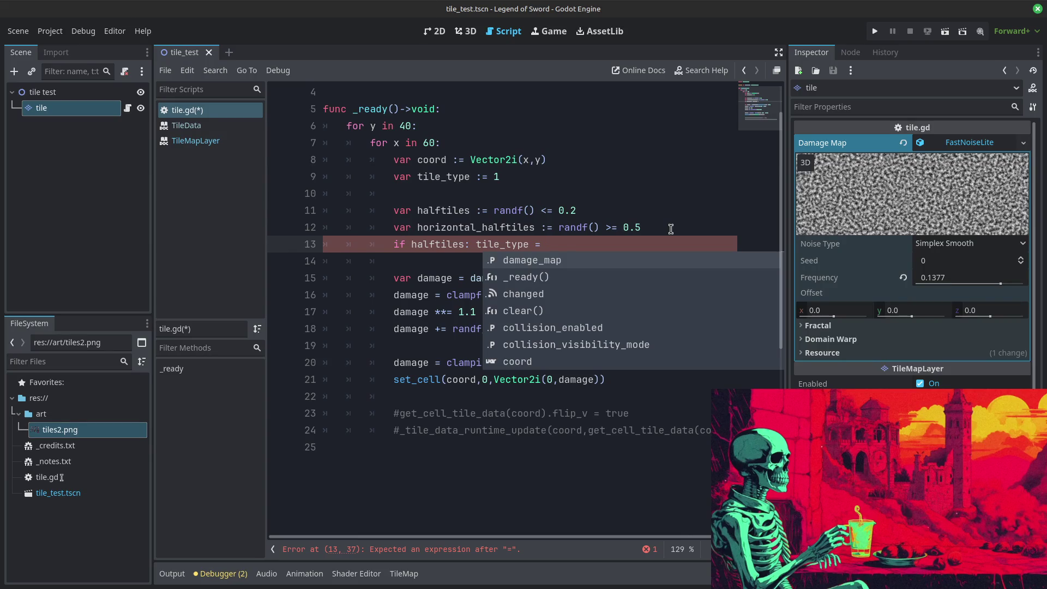
type("3")
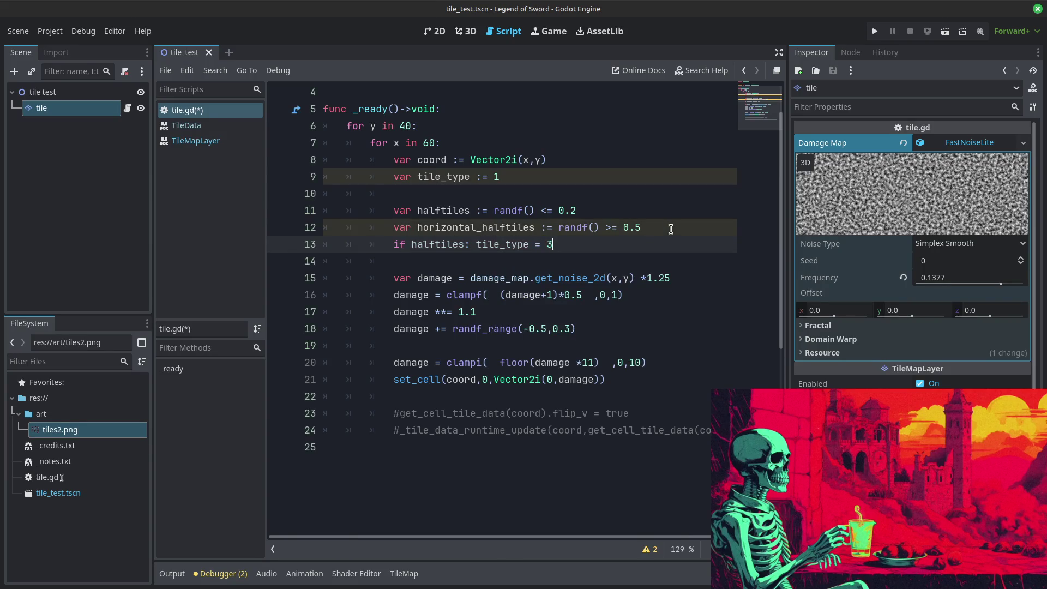
Step: Change the tile_type default from 1 to 0
key("Up")
key("Up")
key("Up")
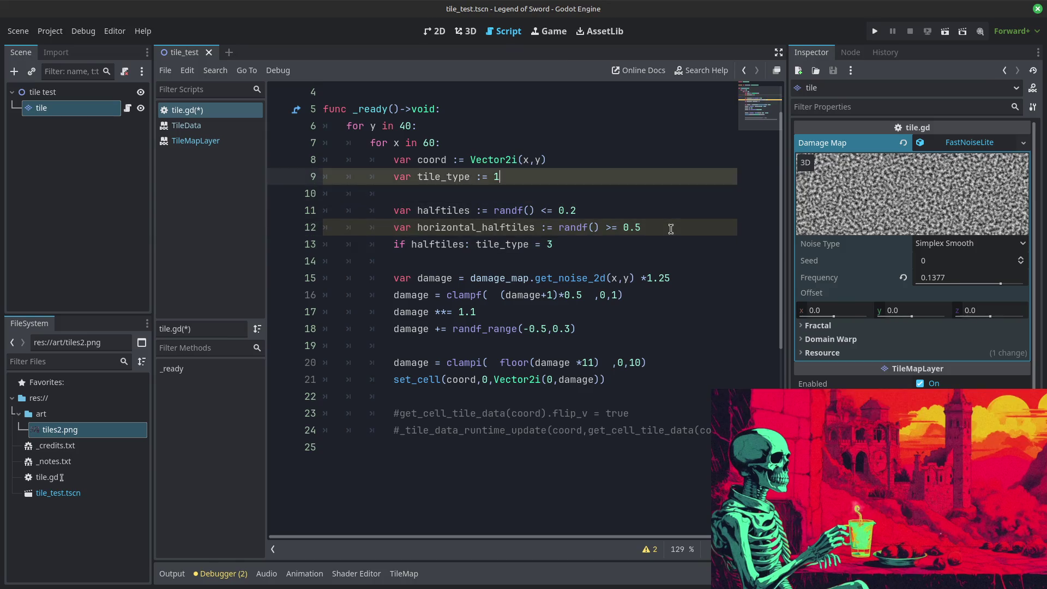
key("BackSpace")
type("-=")
key("BackSpace")
key("BackSpace")
type("0")
Step: Make half tiles use tile_type 2 if horizontal_halftiles, else 3
key("Down")
key("Down")
key("Down")
key("Up")
key("Up")
key("Down")
key("Up")
key("BackSpace")
type("1")
type("f ")
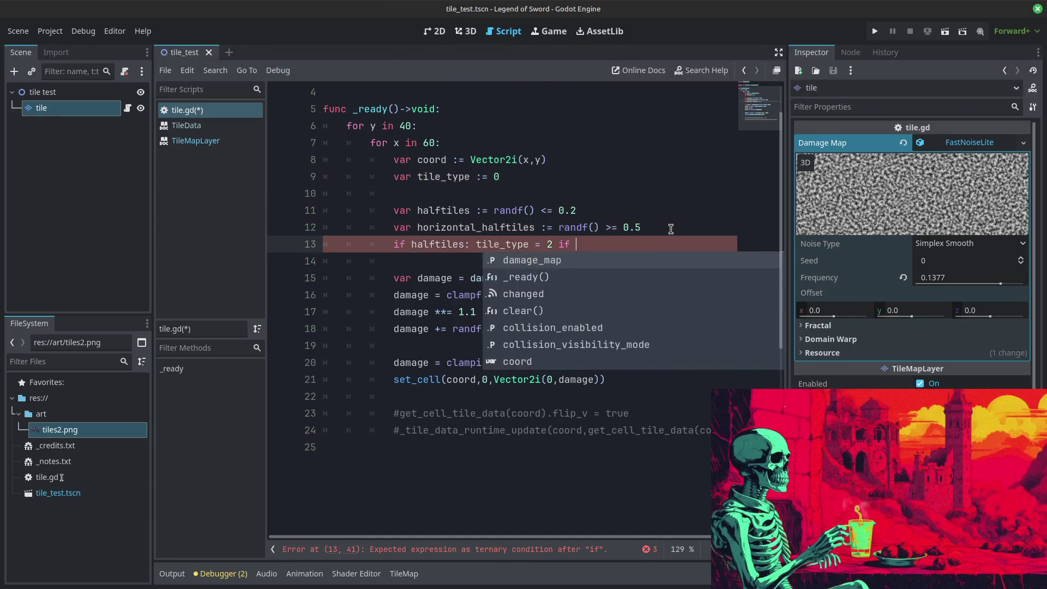
type("hori")
key("Return")
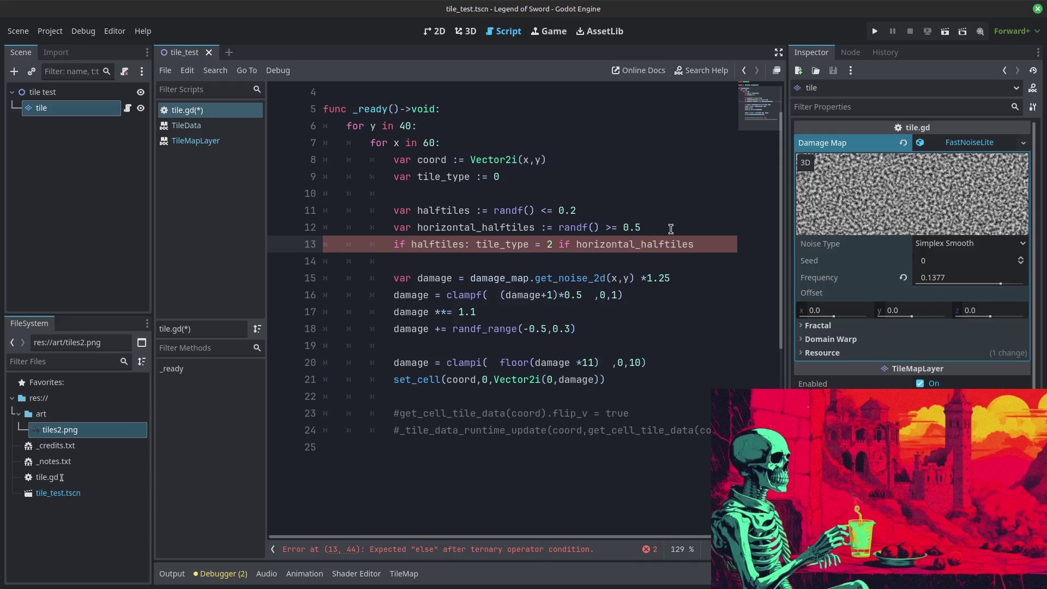
type(" else 3")
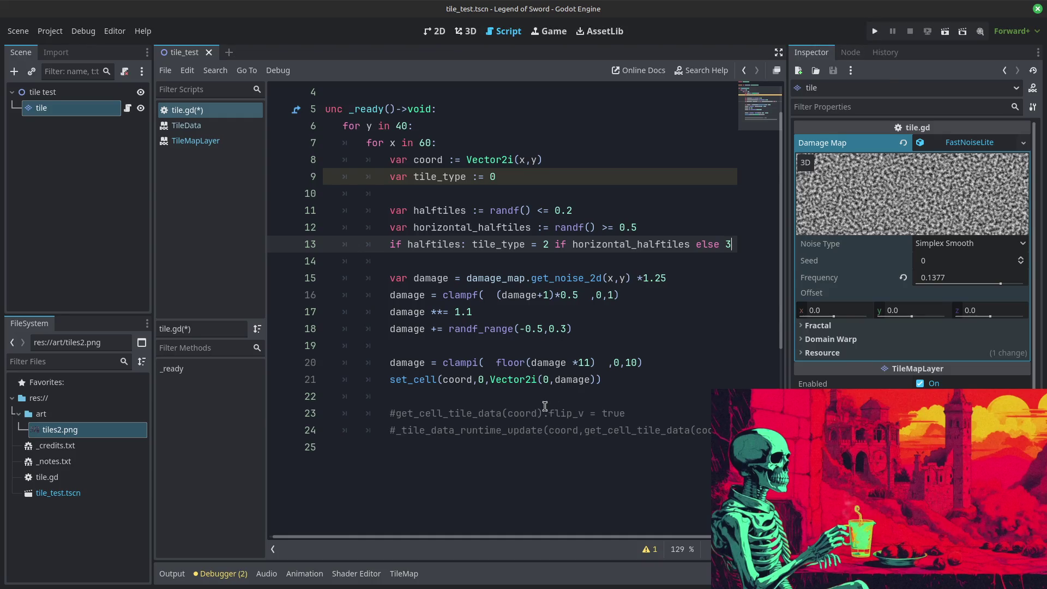
Step: Pass tile_type to set_cell in place of the atlas column 0
left_click(546, 379)
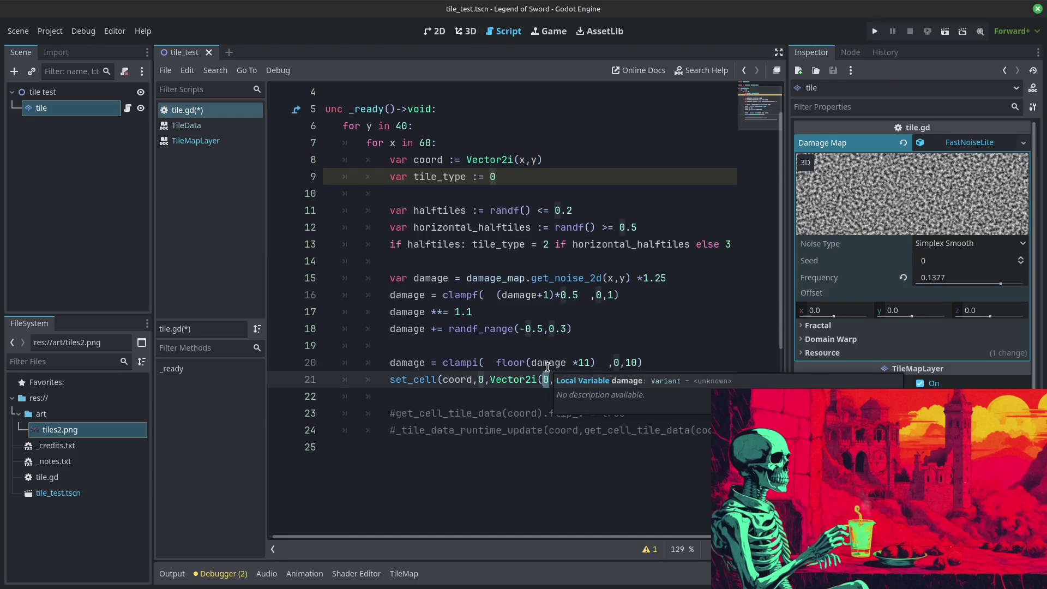
type("tile_type")
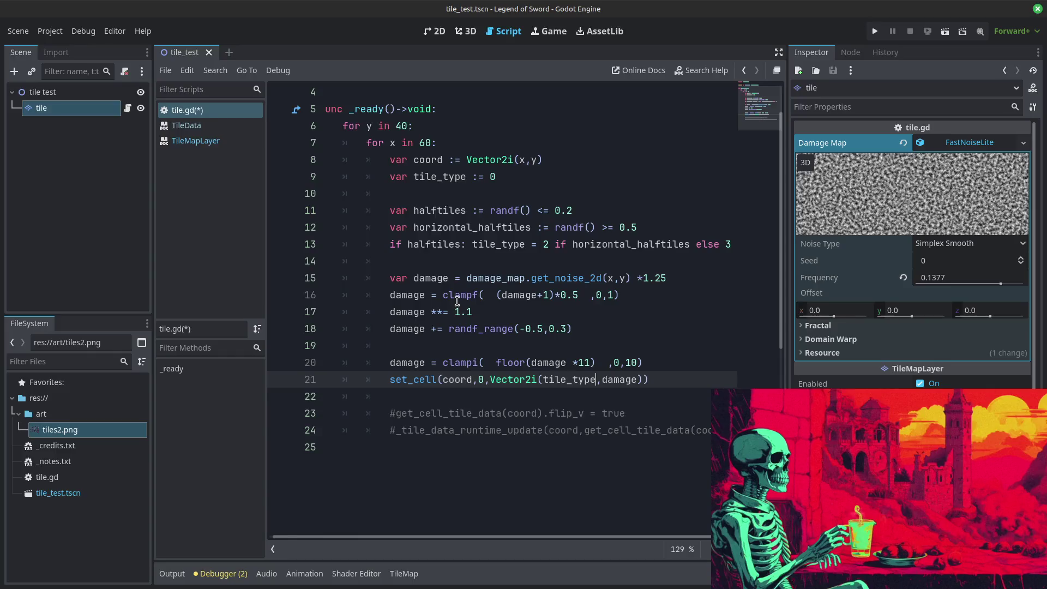
scroll(472, 217, "down", 1)
scroll(472, 216, "up", 1)
left_click(564, 349)
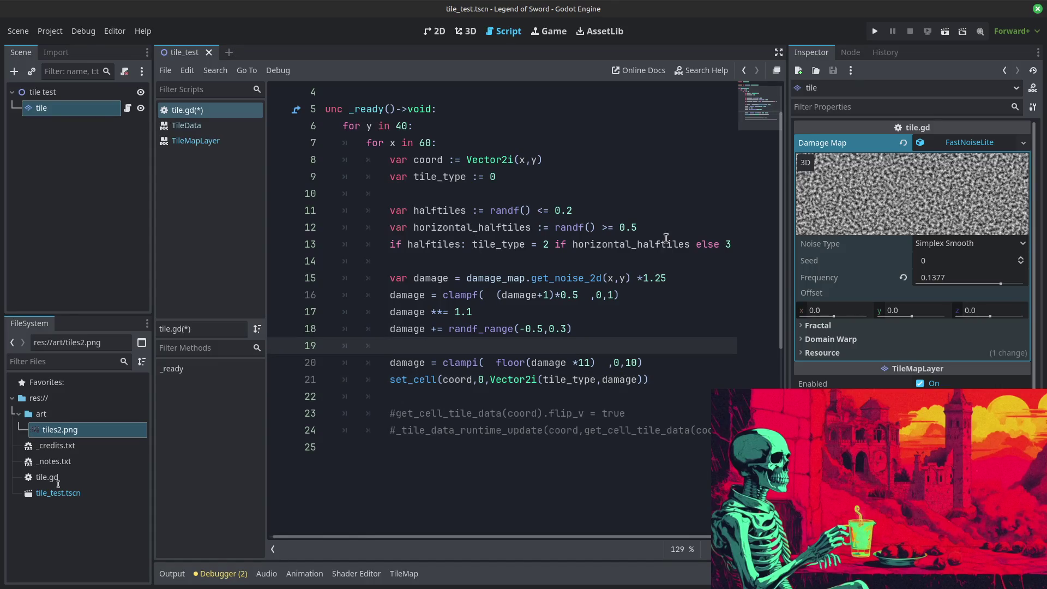
Step: Add 'var tile_count = 11 if not halftiles else 9' on line 20
key("Return")
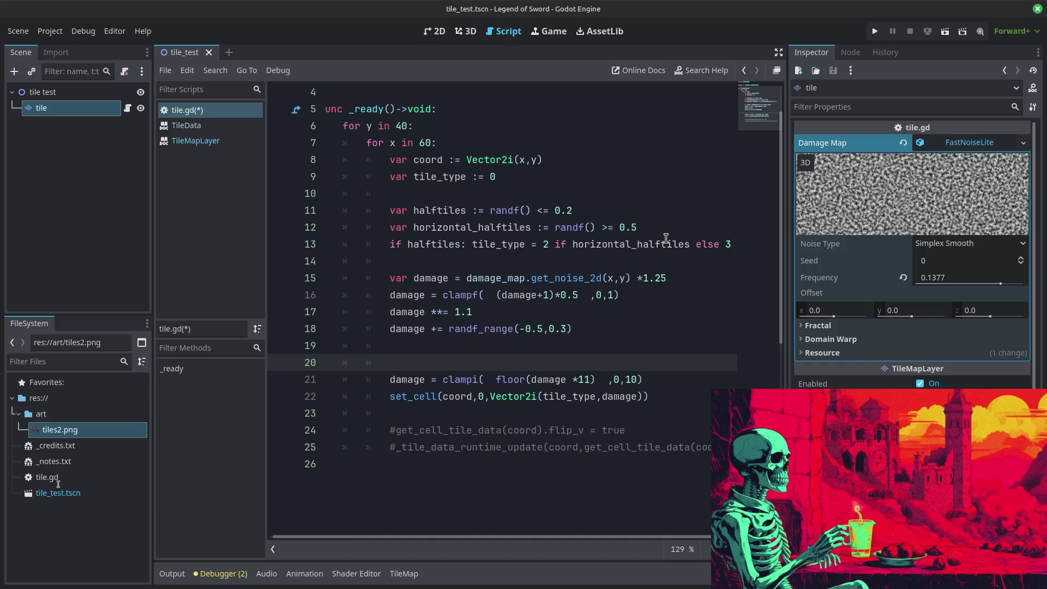
type("if tile_")
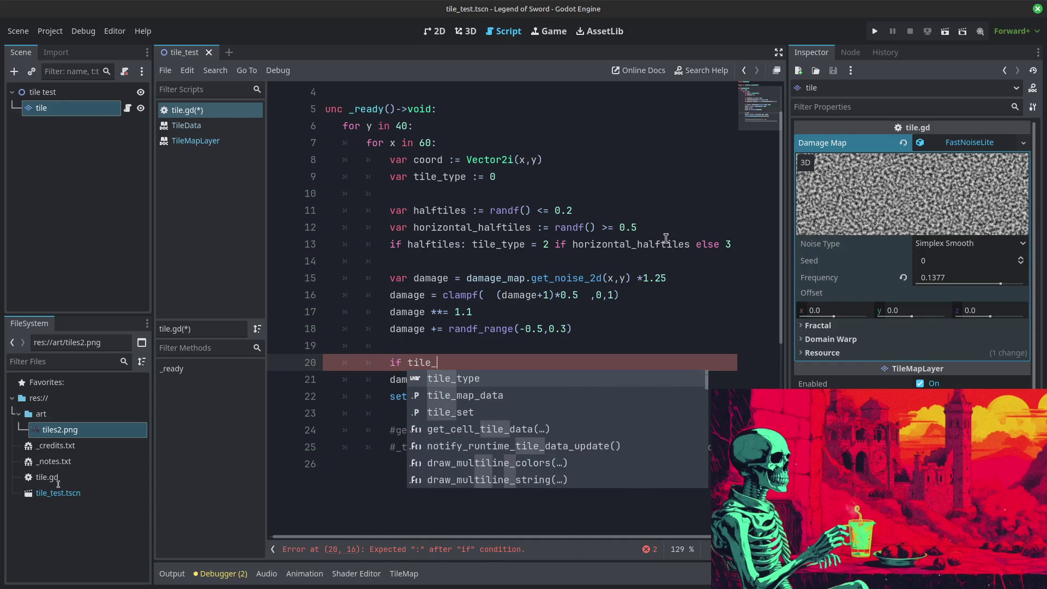
type("type ")
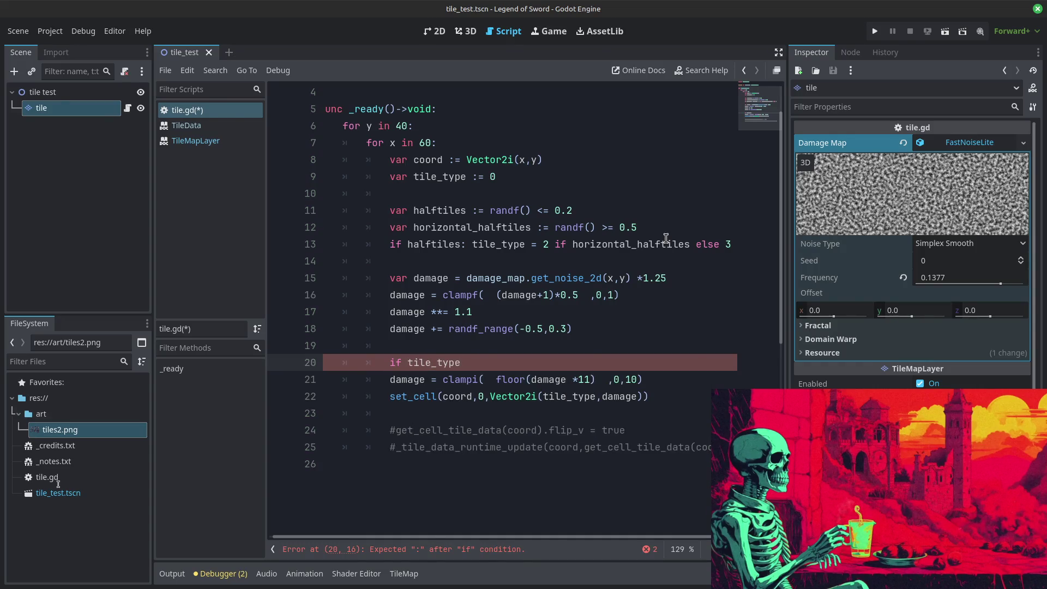
type("=")
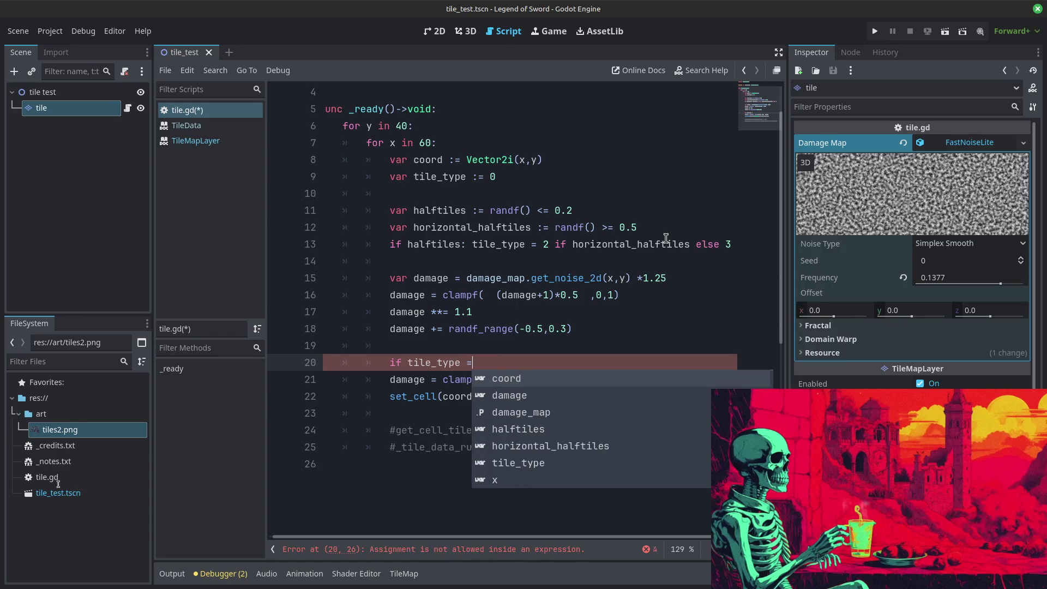
type("= 0:")
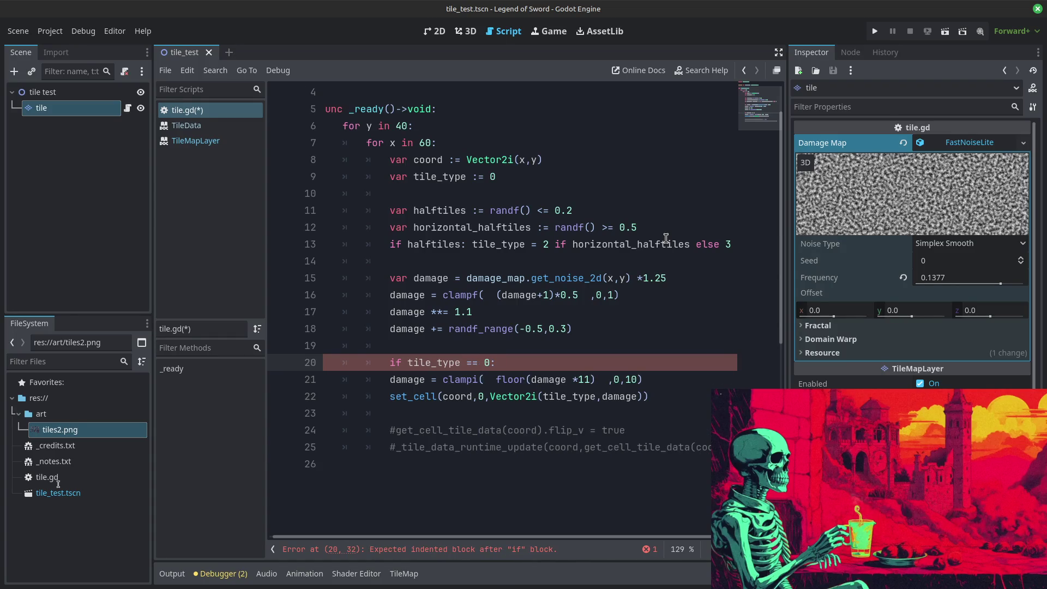
type(" tile_count ")
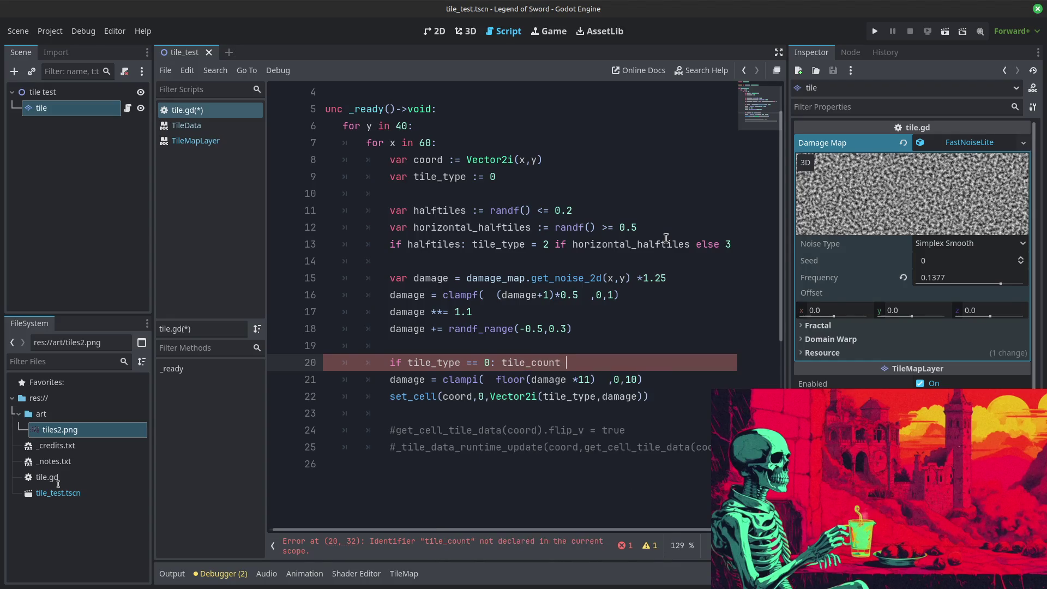
type("= 11")
key("BackSpace")
key("BackSpace")
key("BackSpace")
key("BackSpace")
type("til")
key("BackSpace")
key("BackSpace")
key("BackSpace")
type("var tile_count = ")
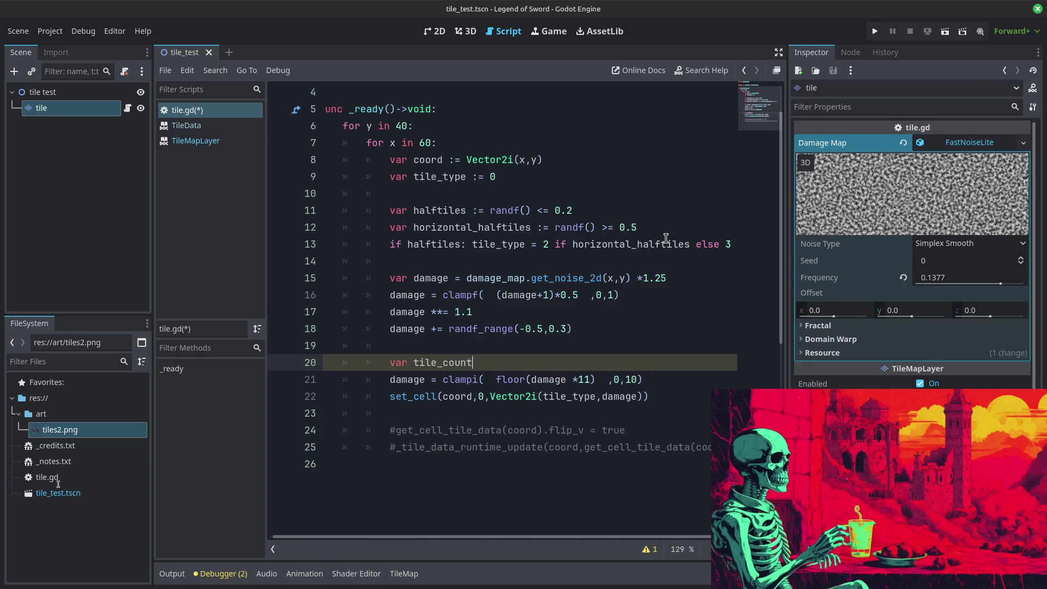
type("11 if ")
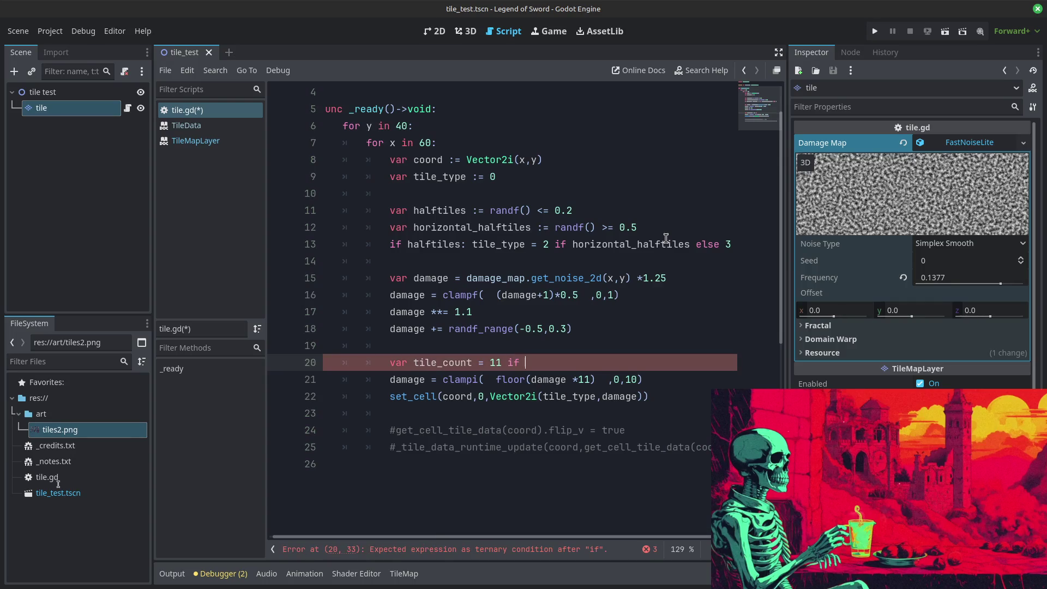
type("not ")
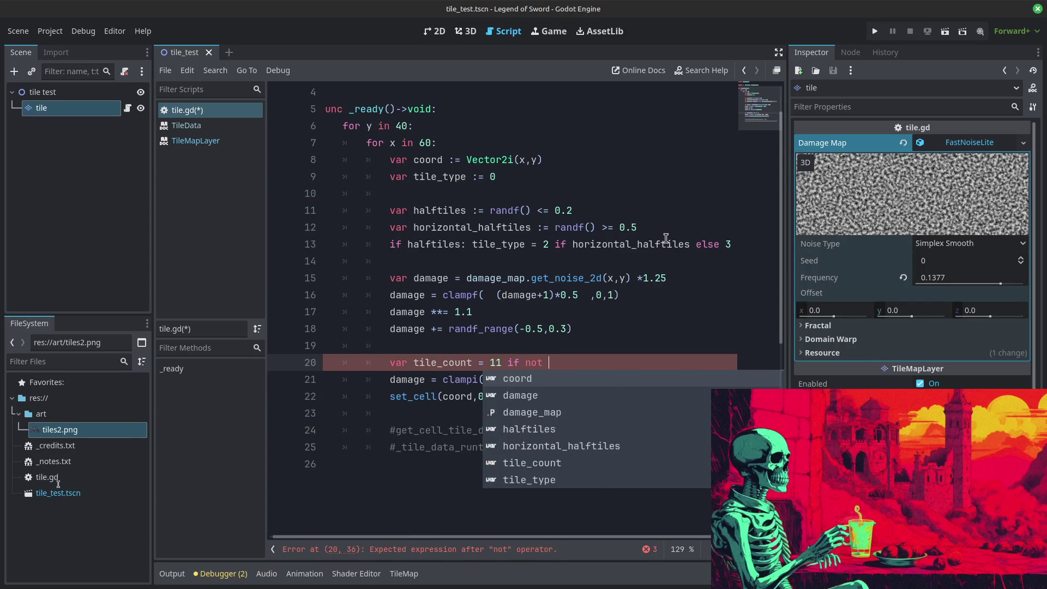
type("half_tile")
key("BackSpace")
key("BackSpace")
key("BackSpace")
type("ftiles else ")
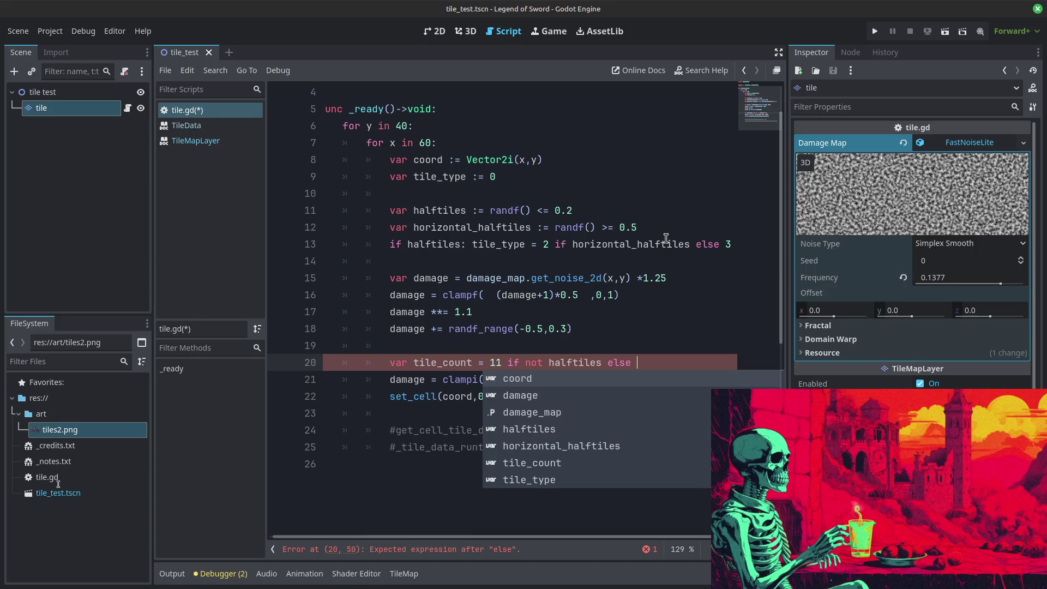
type("9")
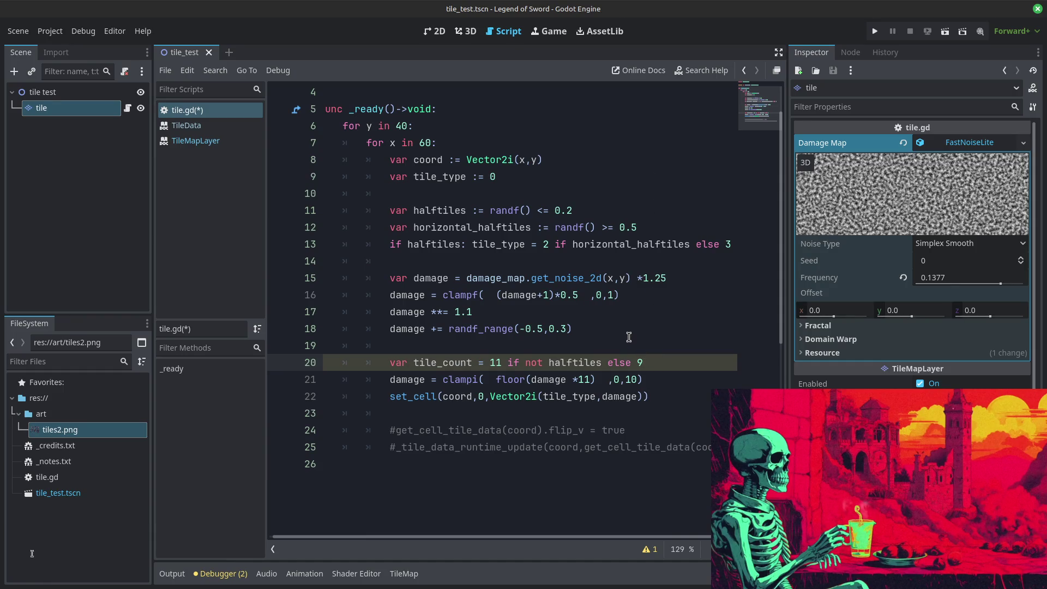
Step: Replace the 11 multiplier in the damage clampi with tile_count
double_click(468, 362)
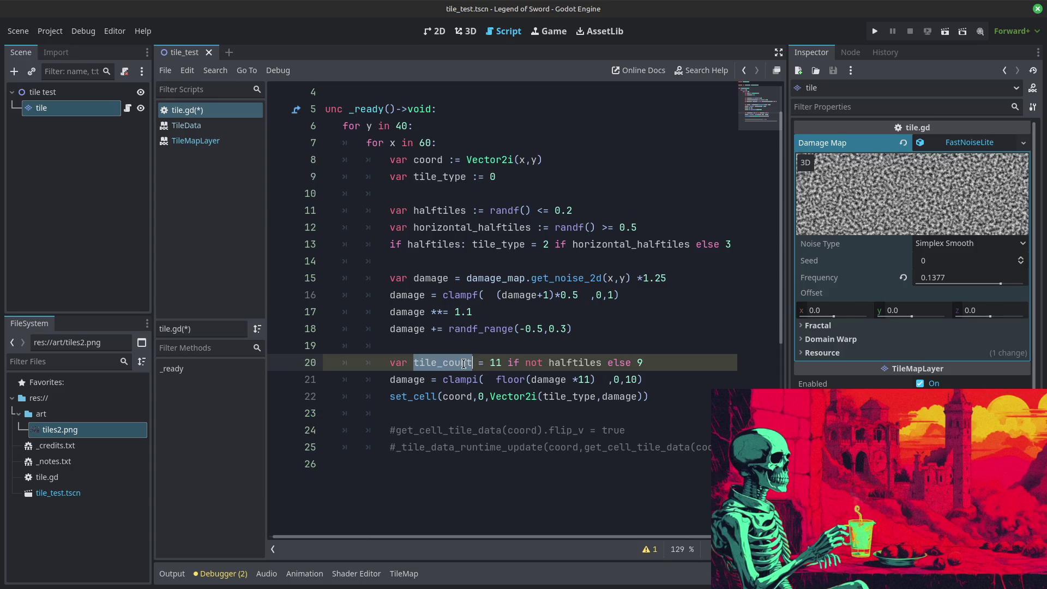
key("ctrl+c")
double_click(588, 379)
key("ctrl+v")
left_click(571, 380)
key("BackSpace")
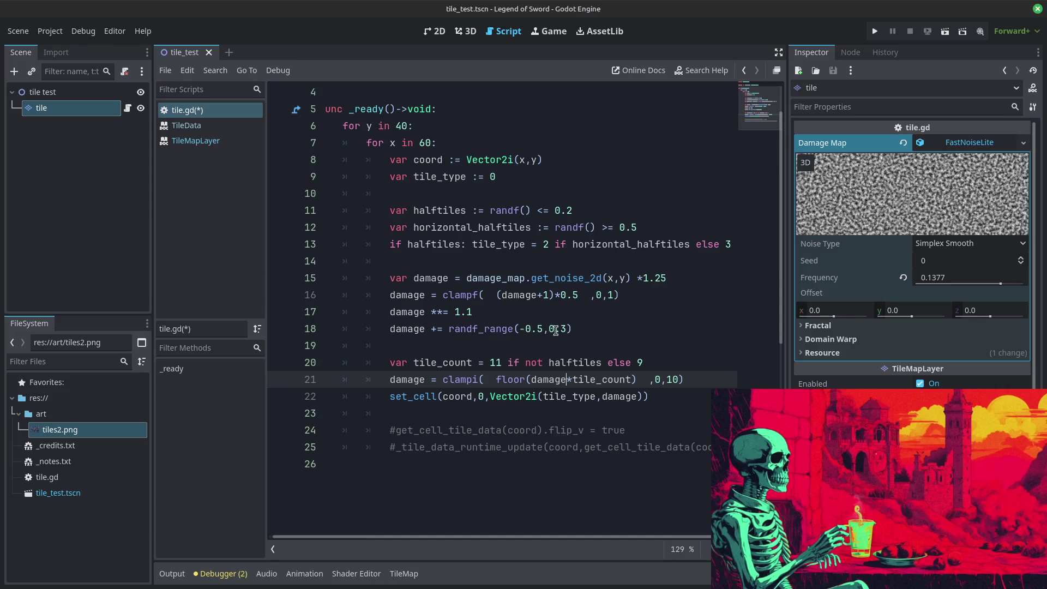
left_click(561, 328)
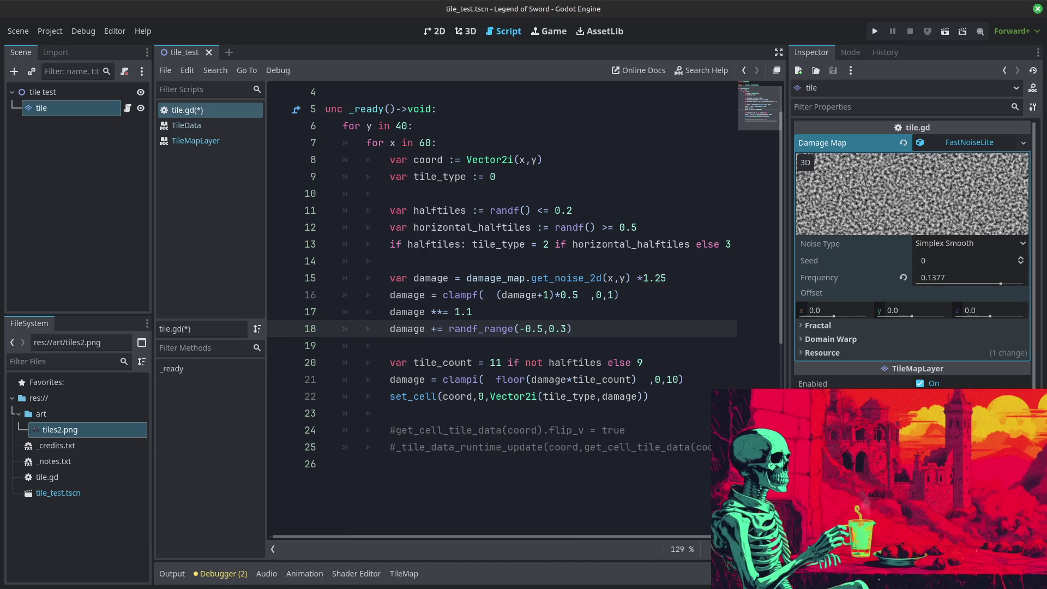
Step: After checking the tiles2 sprite sheet, change tile_count to 8 if halftiles else 11
key("alt+Tab")
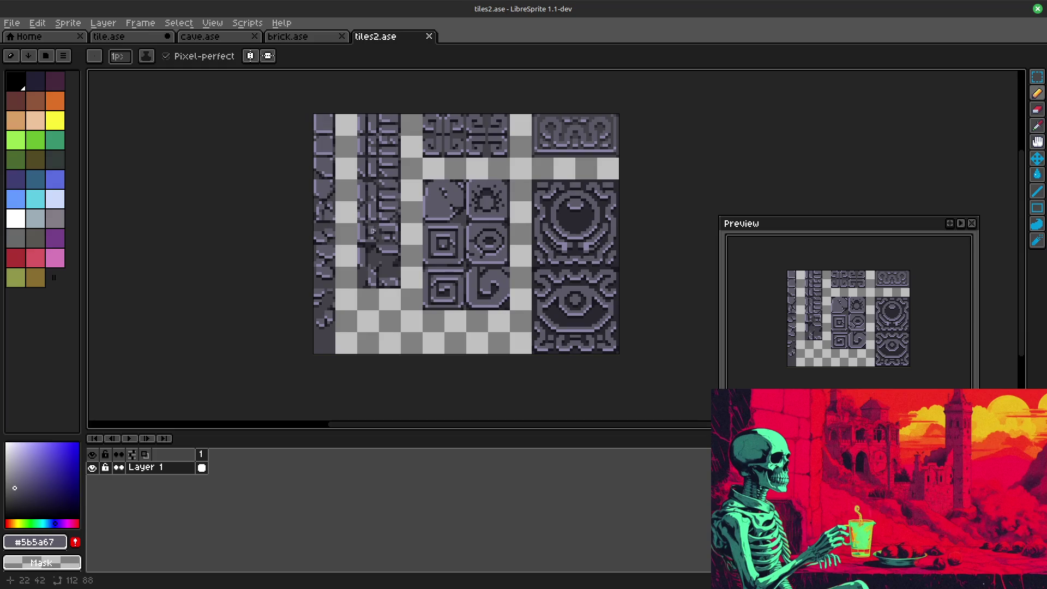
key("alt+Tab")
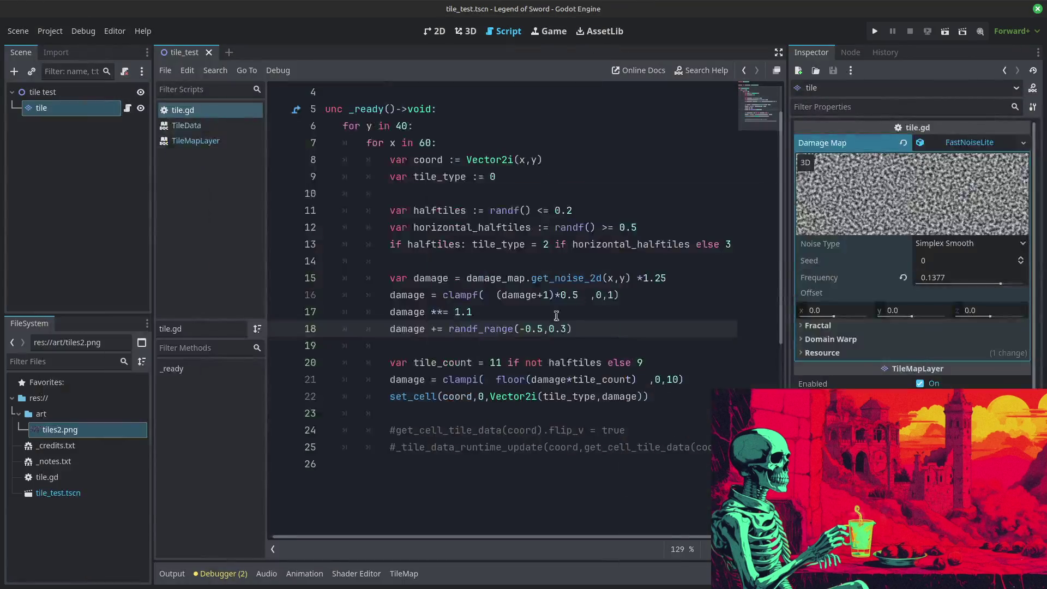
left_click(639, 363)
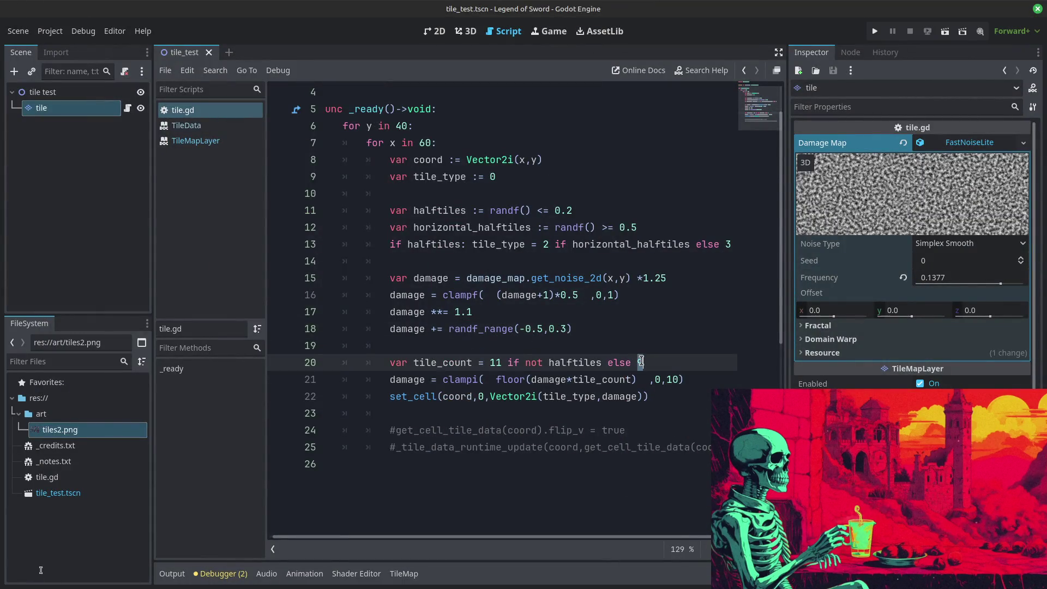
left_click(543, 362)
key("BackSpace")
key("BackSpace")
key("BackSpace")
double_click(495, 362)
type("8")
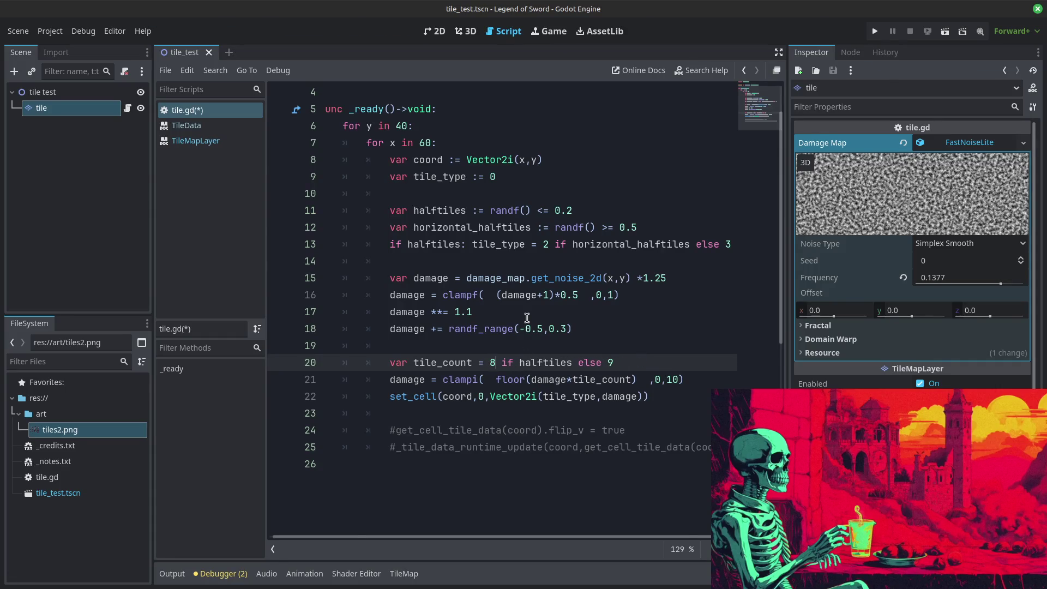
double_click(611, 363)
type("11")
scroll(671, 347, "down", 1)
left_click(656, 349)
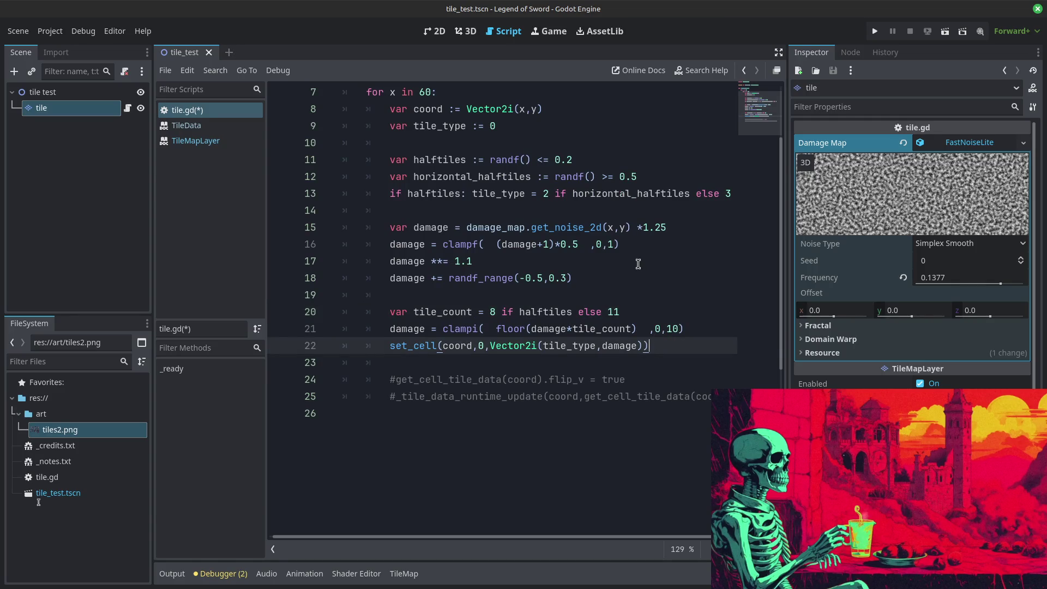
Step: Declare 'var spiral_tile := randf() <= 0.1' after the damage clamp line
left_click(712, 329)
key("Return")
key("Return")
key("Return")
left_click(405, 365)
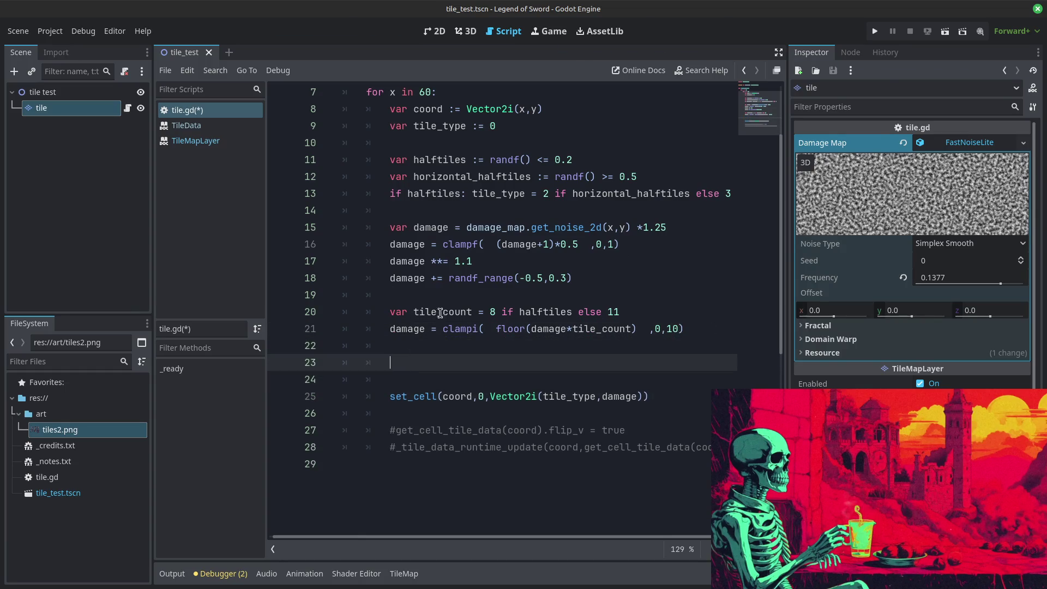
type("if ")
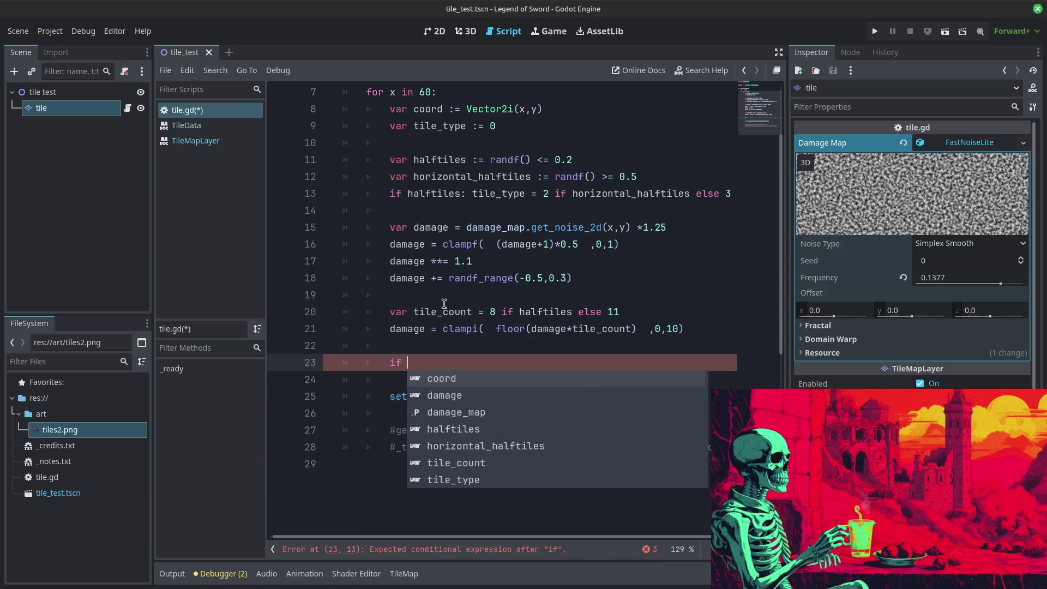
type("wind_tile")
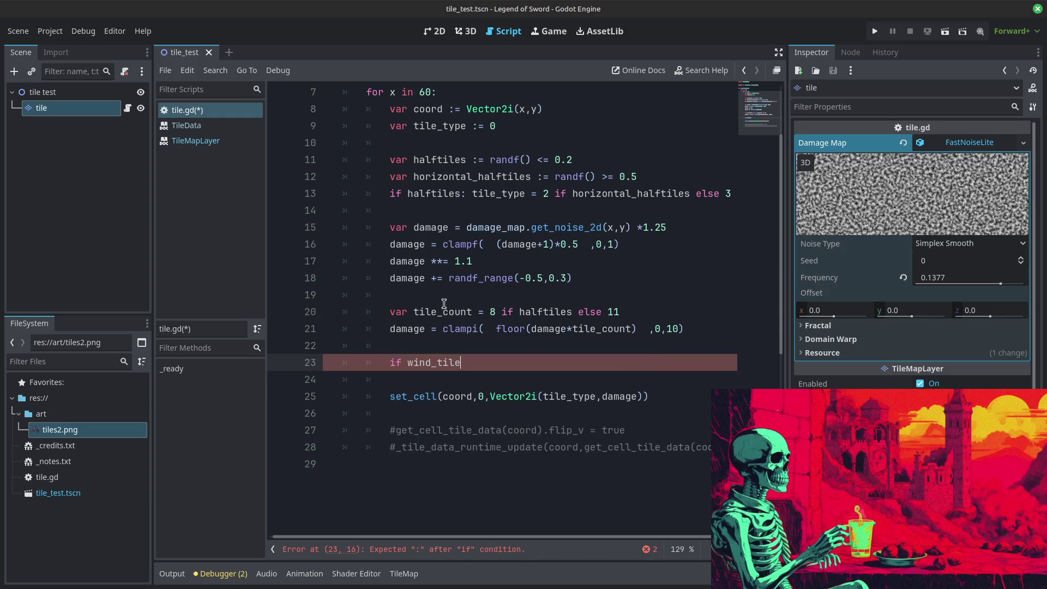
key("BackSpace")
key("BackSpace")
key("BackSpace")
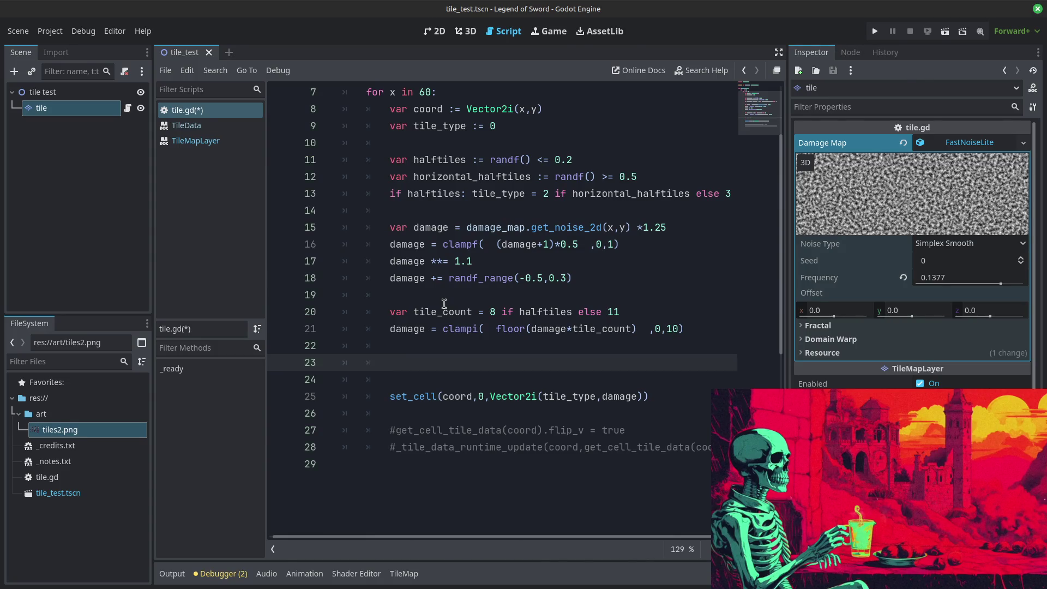
type("var wind")
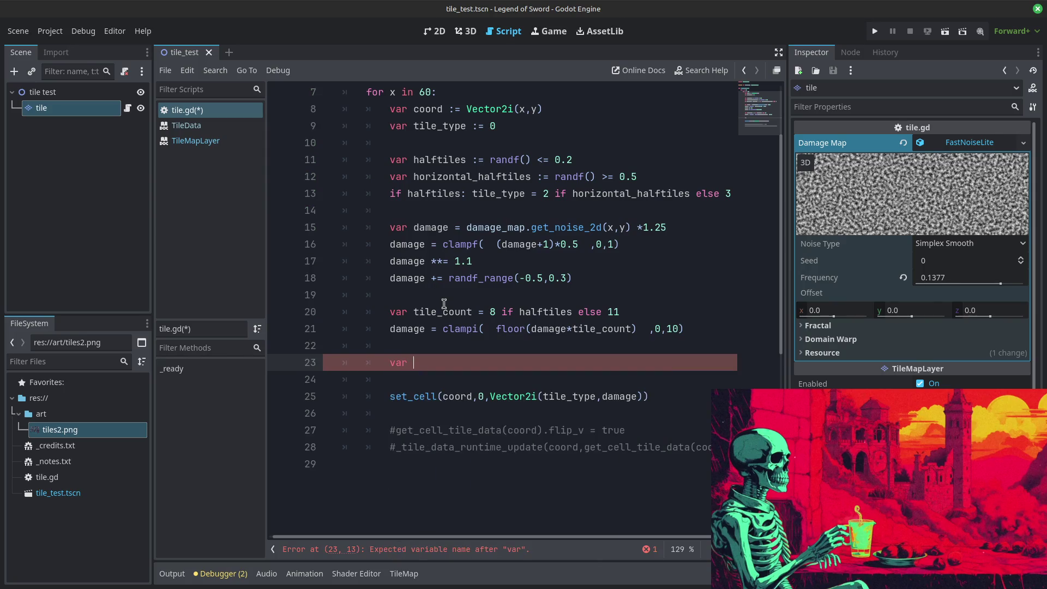
key("BackSpace")
key("BackSpace")
key("BackSpace")
type("swirl")
key("BackSpace")
key("BackSpace")
key("BackSpace")
type("piral_tile")
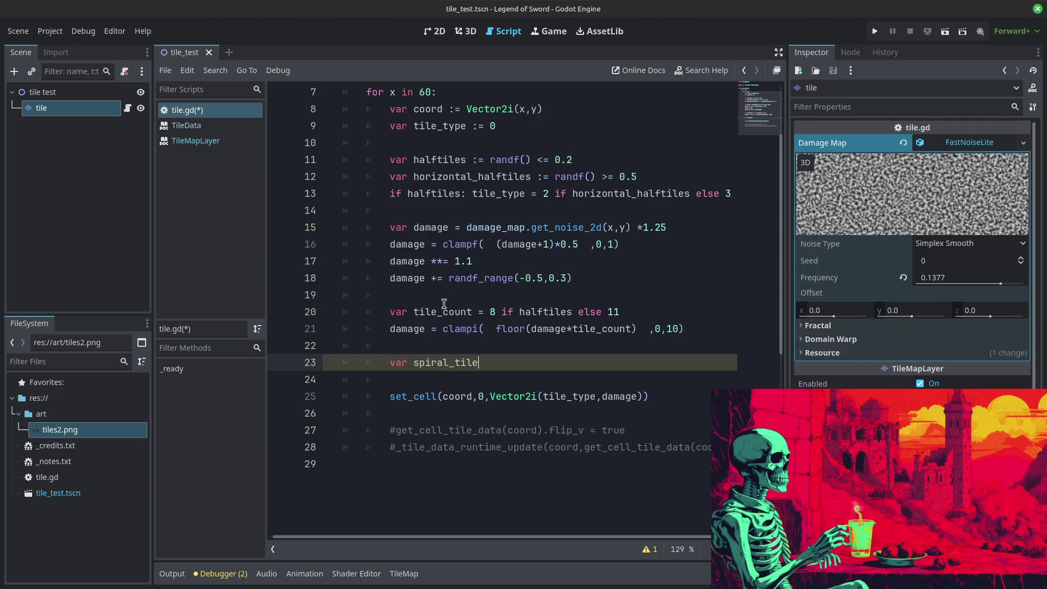
type(" := randf")
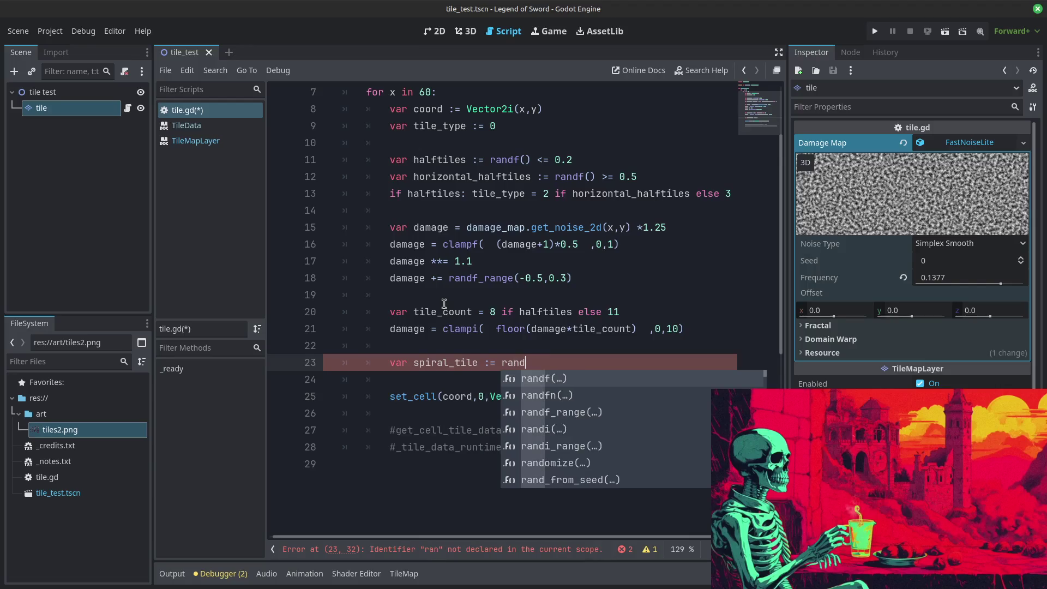
key("Return")
type(">")
key("BackSpace")
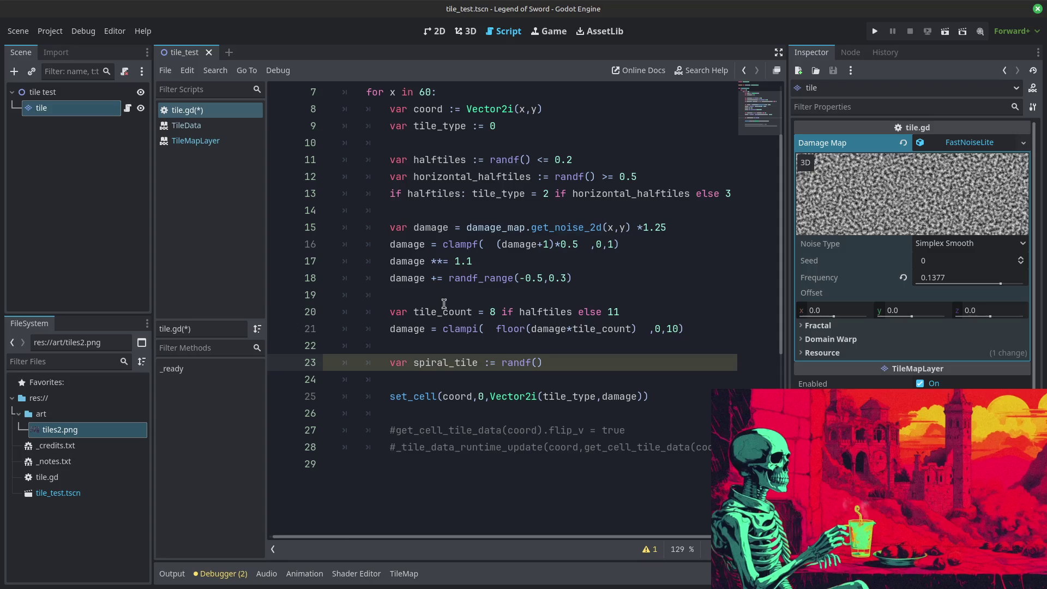
type("= 0.1")
Step: Start an 'if spiral_tile:' block on the next line
key("Return")
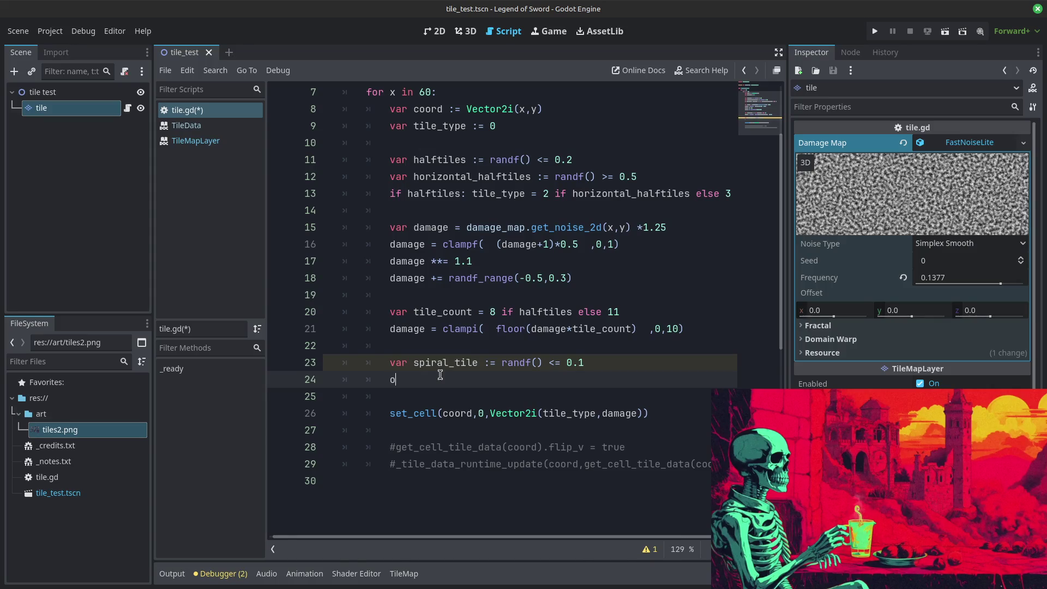
key("BackSpace")
type("if ")
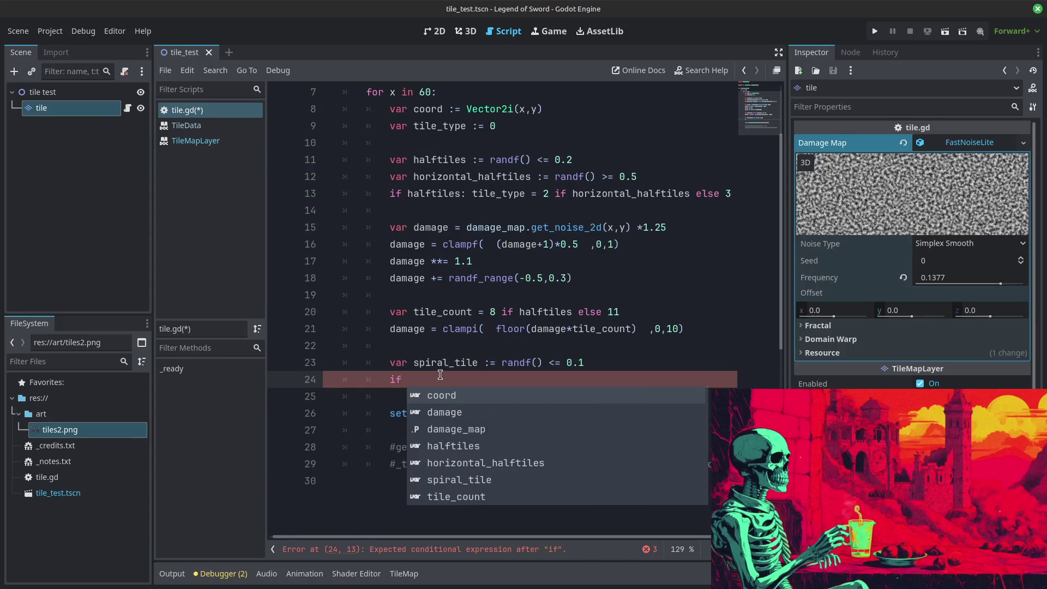
type("spira")
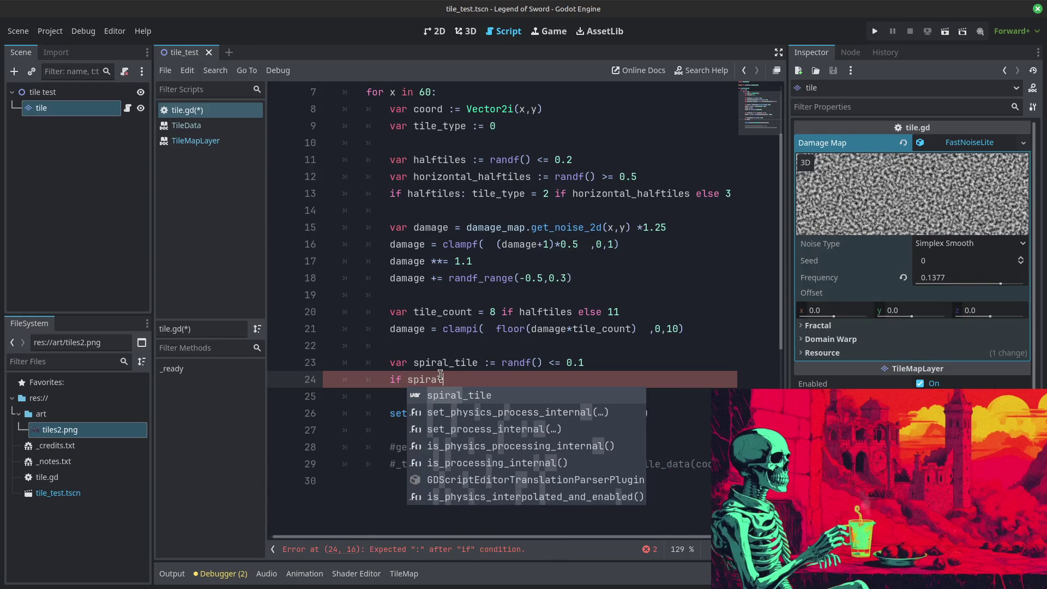
type("l_tile:")
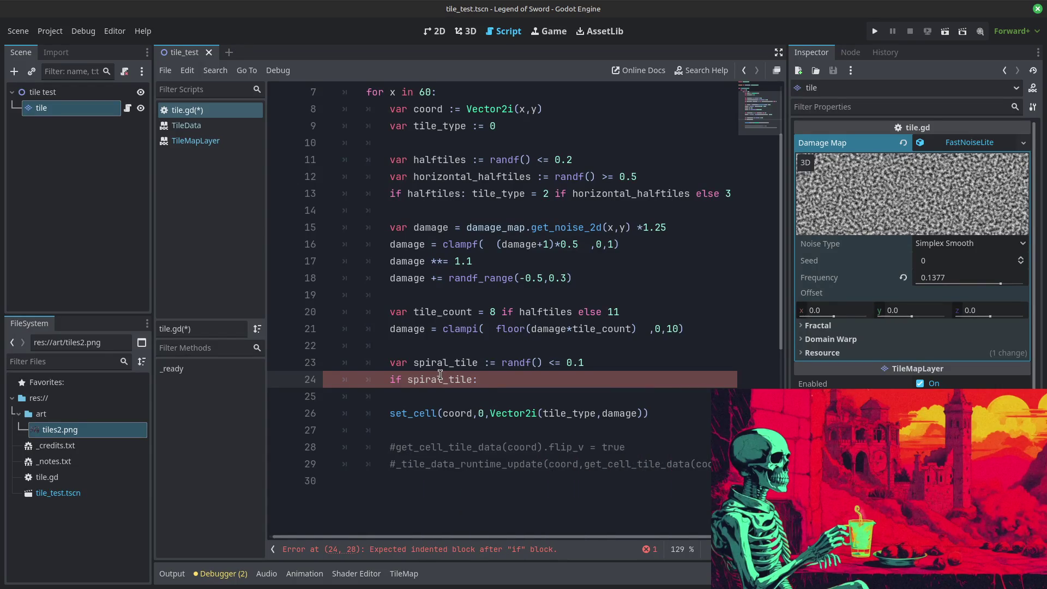
key("Return")
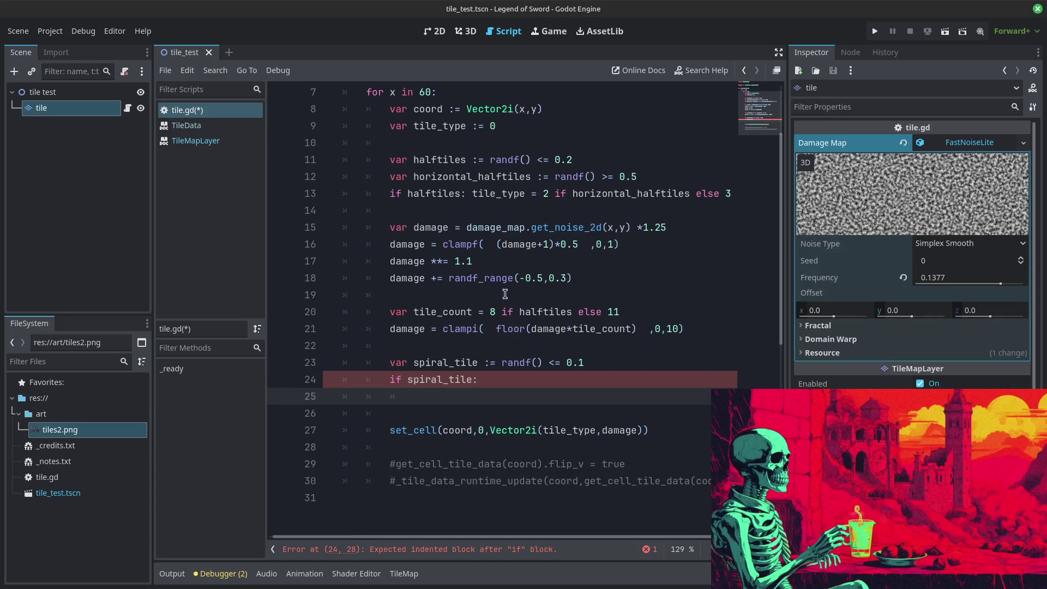
Step: Add 'var atlas_coords := Vector2i( tile_type, damage )' above spiral_tile
left_click(517, 338)
key("Return")
key("Return")
key("Up")
type("b")
key("BackSpace")
type("var p")
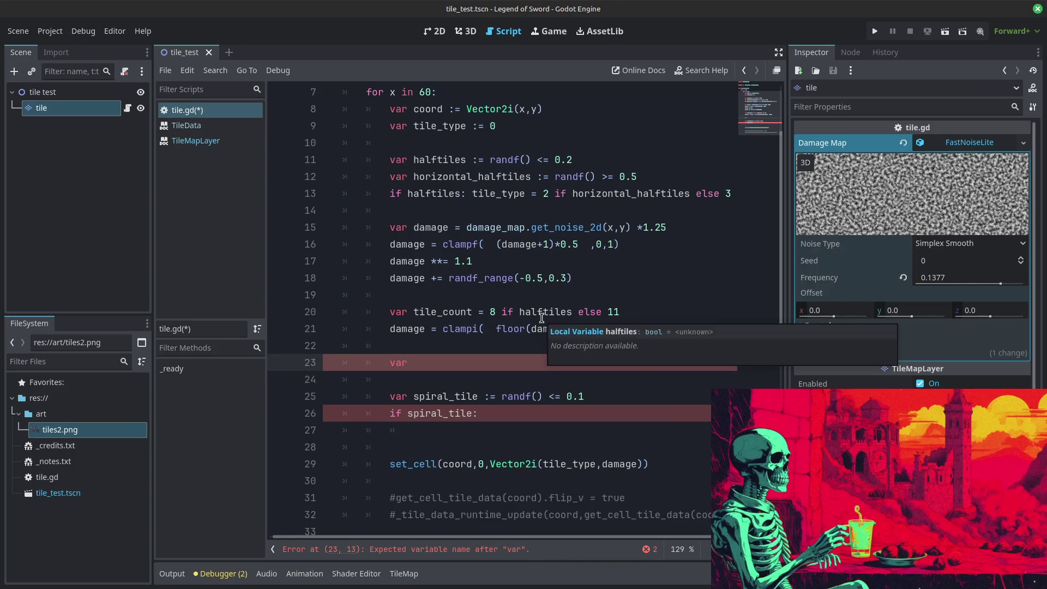
key("BackSpace")
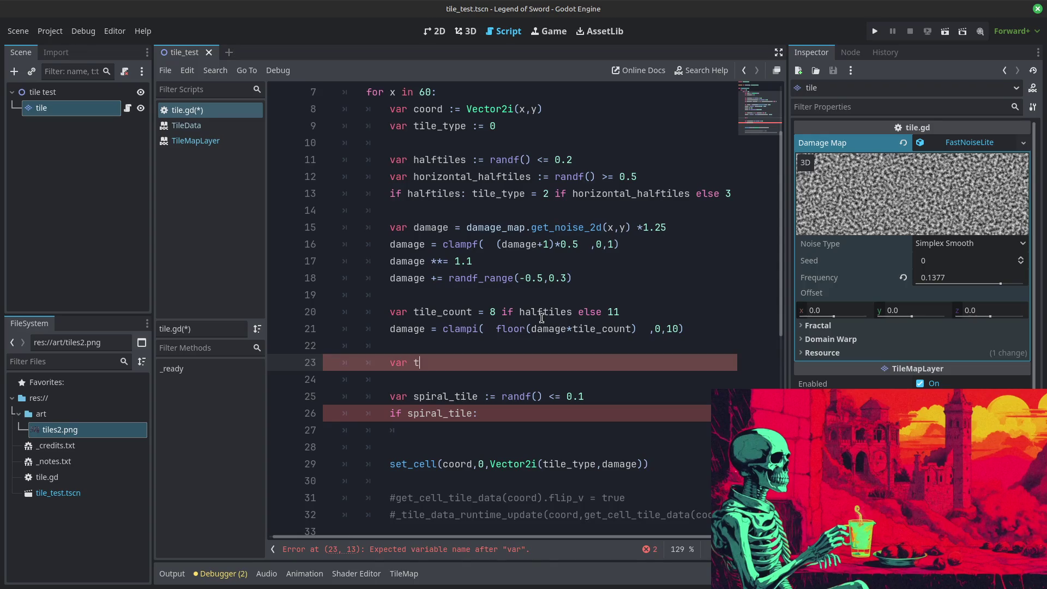
type("tile")
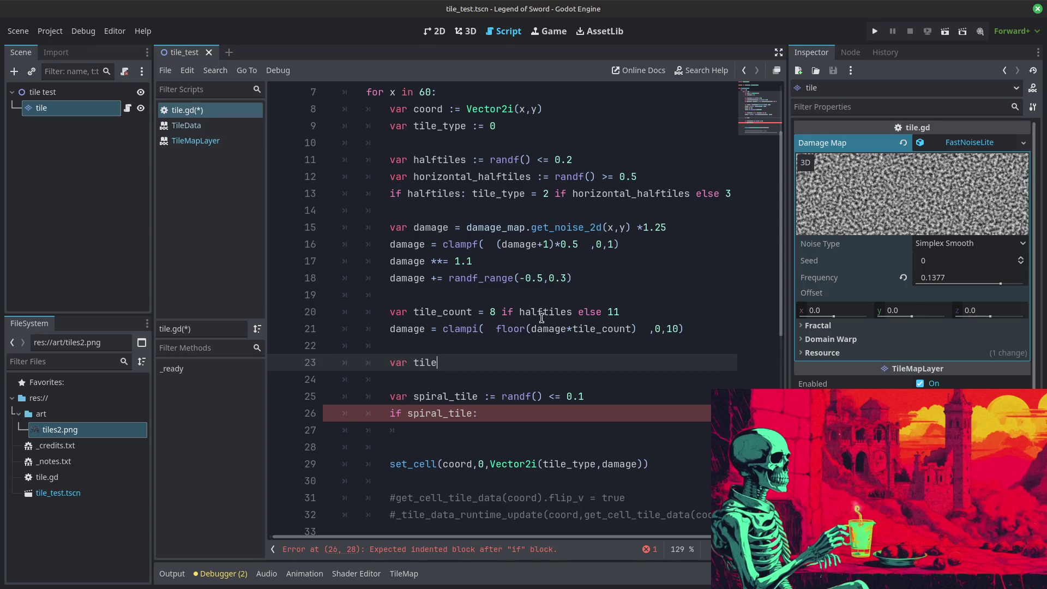
key("BackSpace")
key("BackSpace")
key("BackSpace")
type("atlas_coord")
key("BackSpace")
type("s := ")
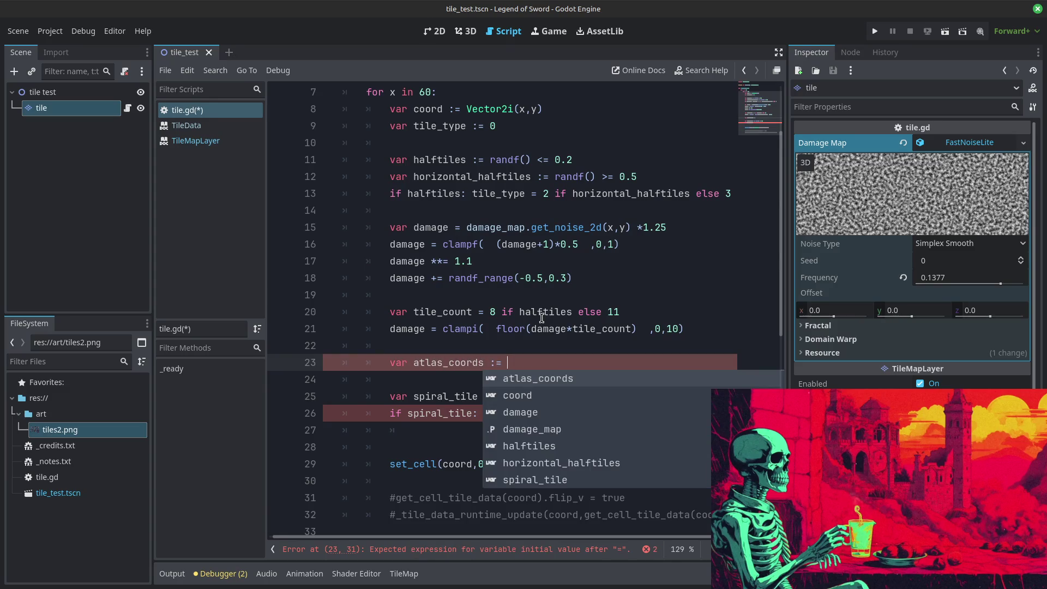
type("Vector2i")
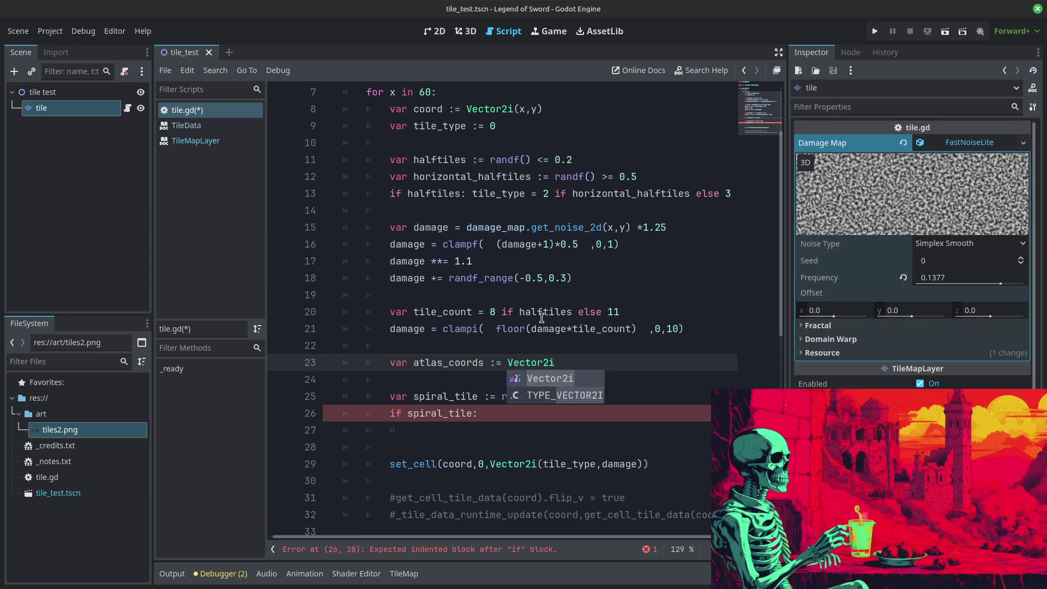
type("( da")
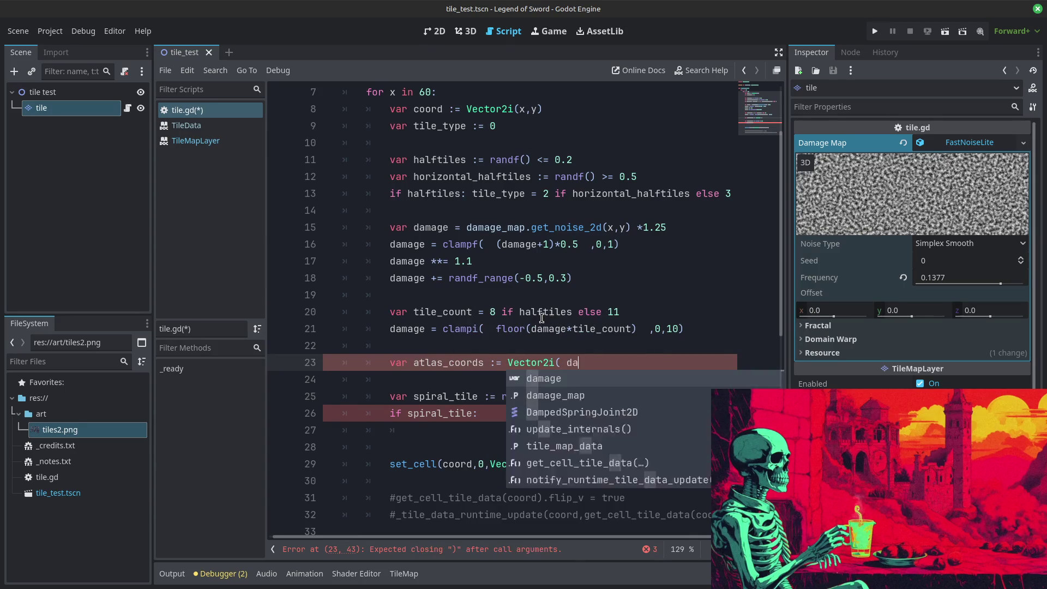
key("BackSpace")
key("BackSpace")
type("t")
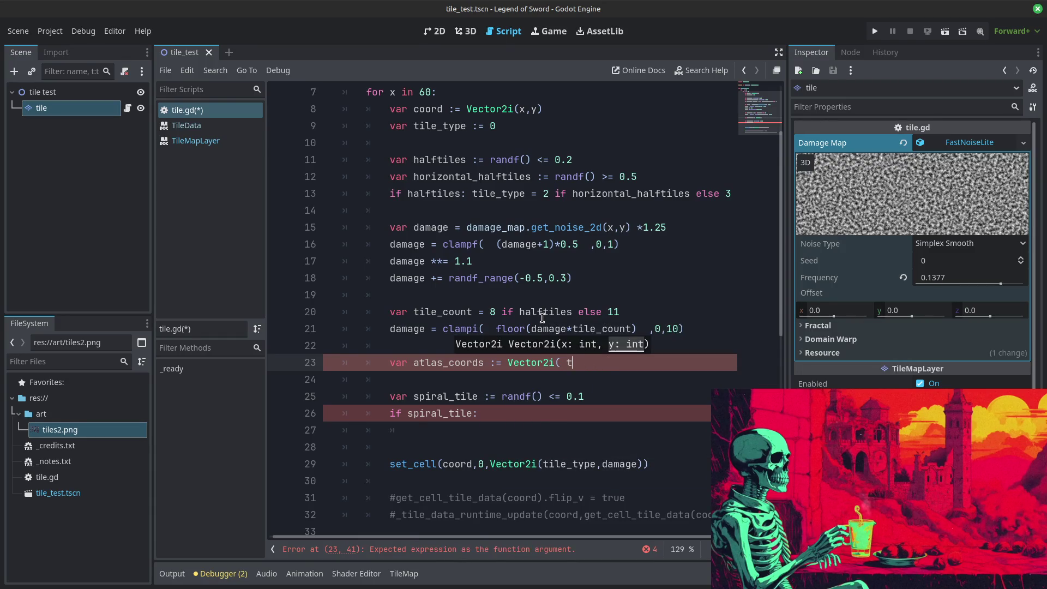
type("ile_type, damage )")
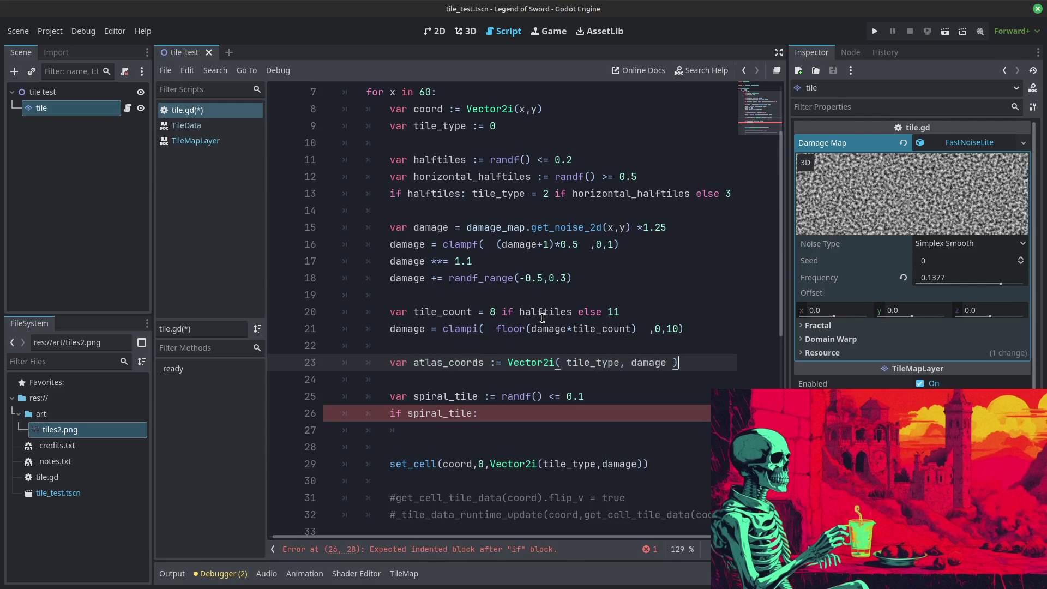
Step: Replace set_cell's inline Vector2i argument with atlas_coords
key("Down")
key("Down")
key("Down")
key("Left")
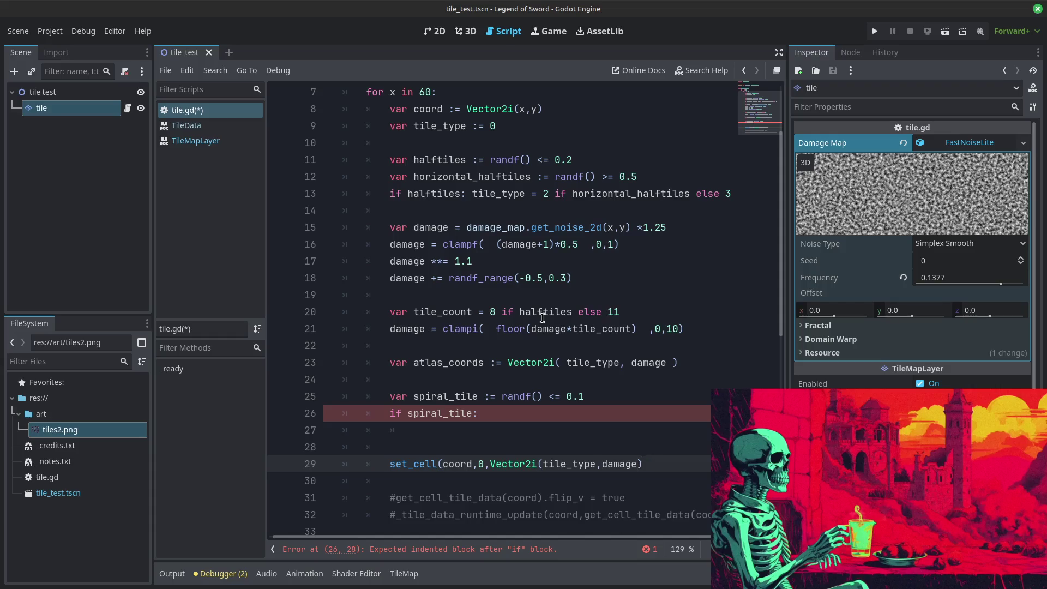
key("BackSpace")
key("BackSpace")
key("BackSpace")
type("atlas_coords")
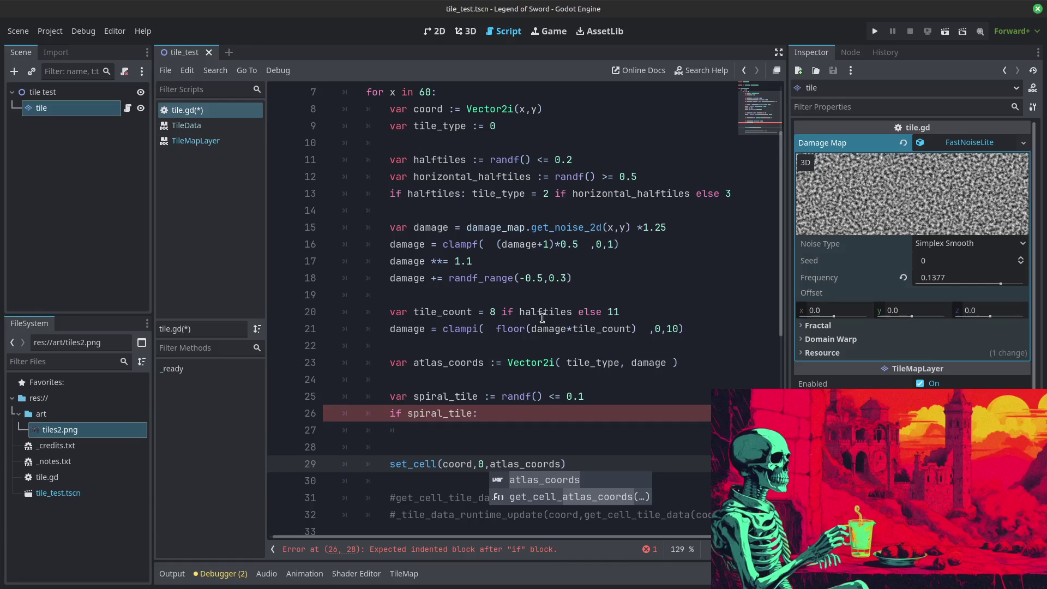
key("Escape")
key("Up")
key("Up")
key("Up")
key("Down")
key("Down")
key("Down")
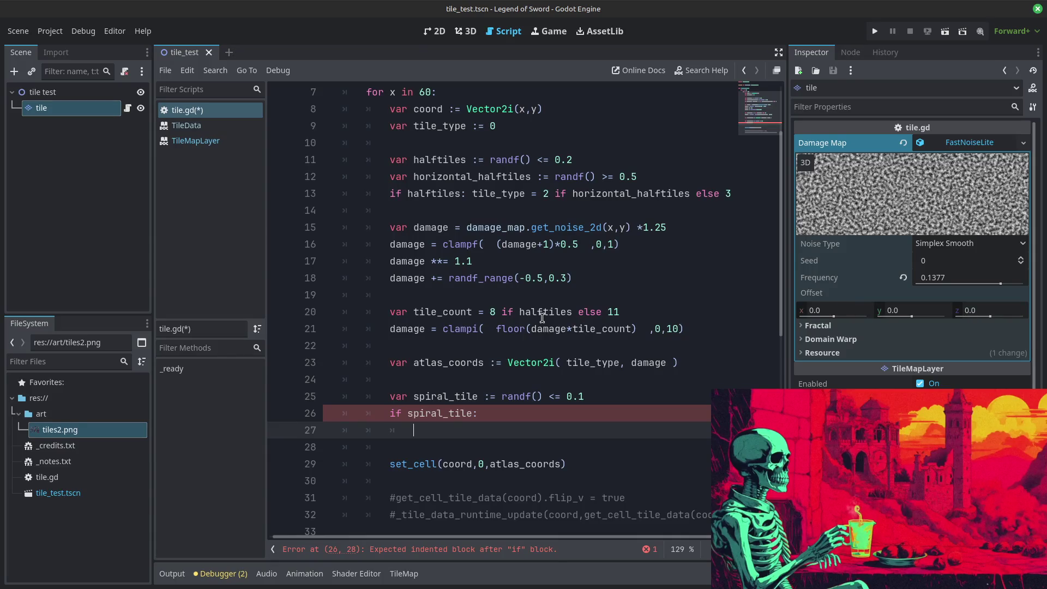
Step: Begin 'atlas_coords := Vector2i(randi_range(' inside the spiral_tile block
type("atlas_coords := ")
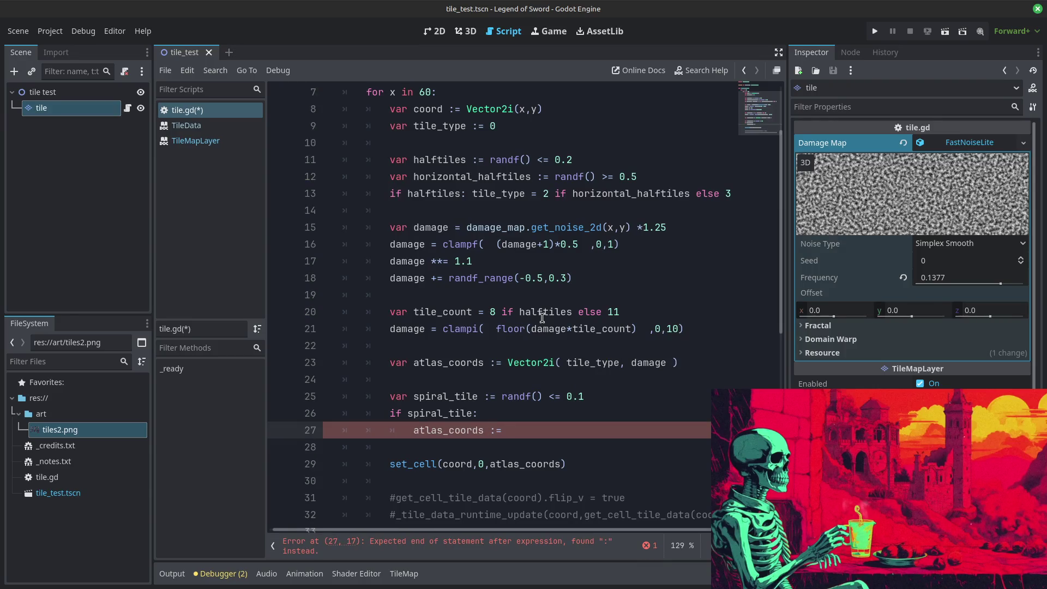
type("Vector2i ")
type("ranf")
key("BackSpace")
key("BackSpace")
type("(randi_range(")
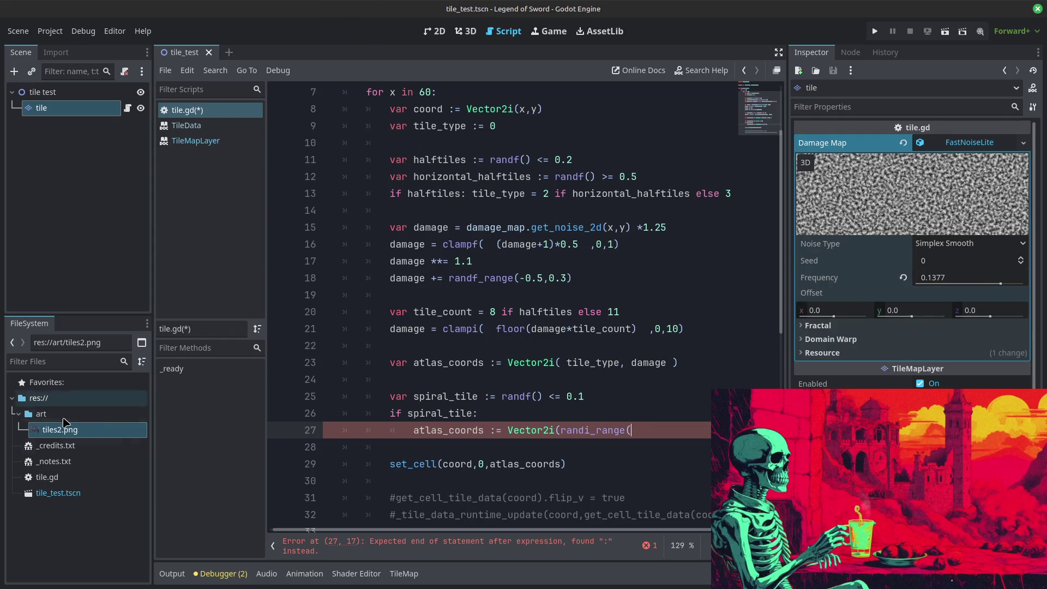
Step: Deselect the tile node in the Scene dock and focus the FileSystem dock
left_click(44, 433)
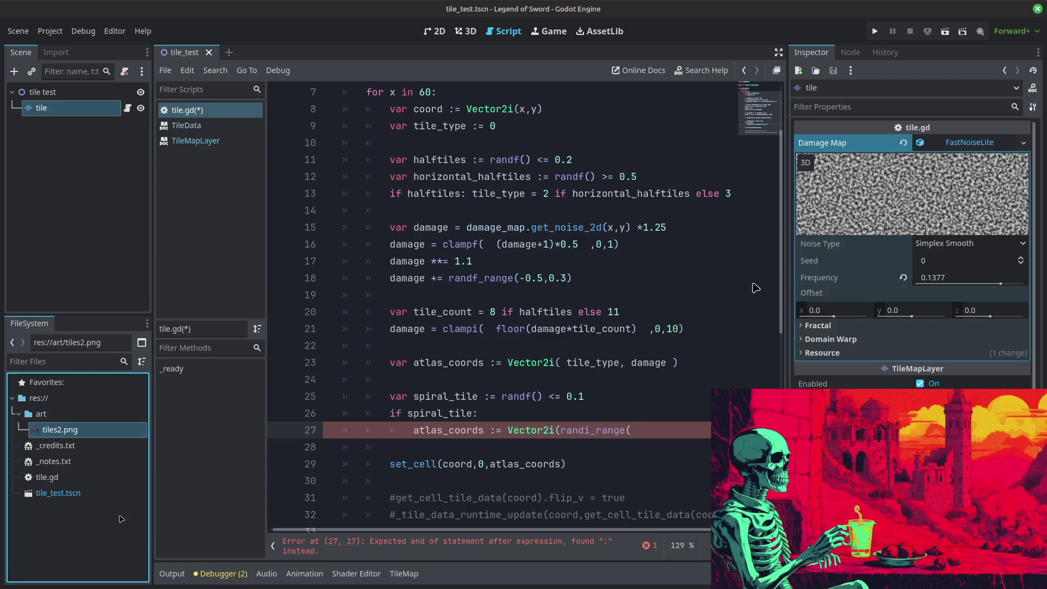
left_click(61, 148)
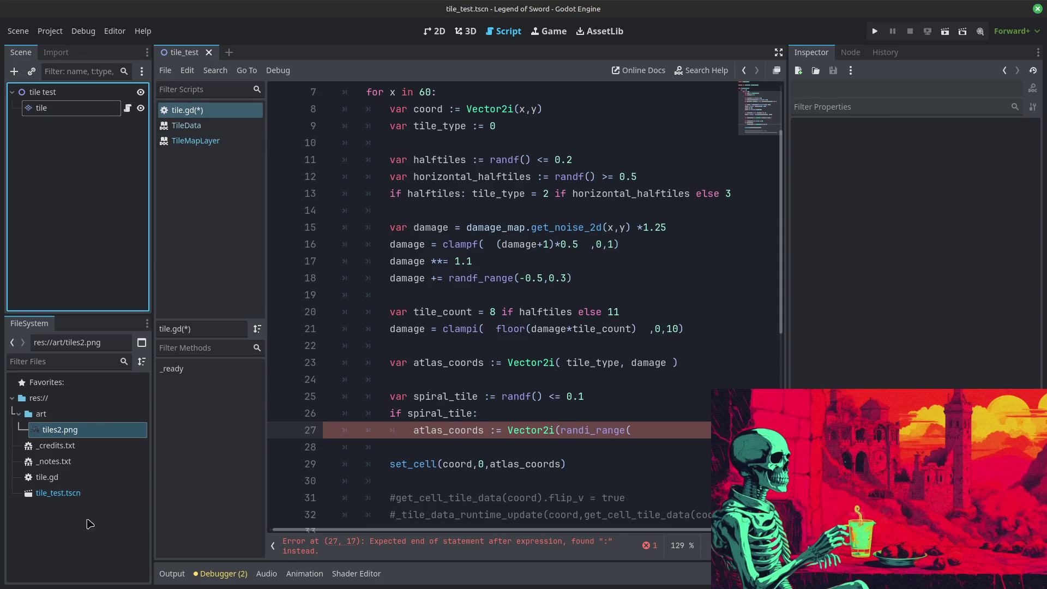
left_click(60, 430)
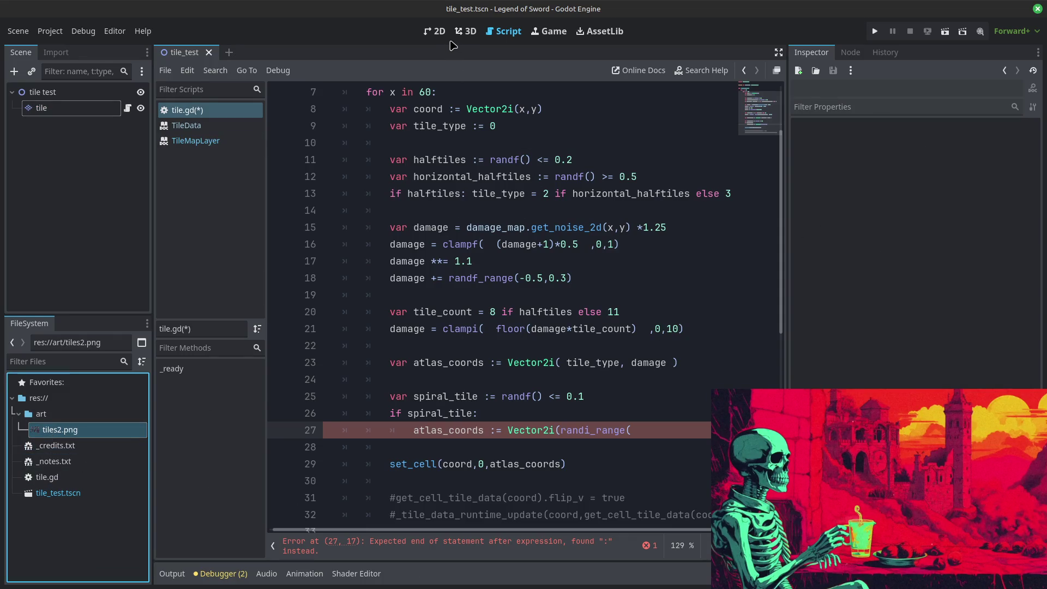
Step: View the tiles2.png atlas and extend the randi_range arguments on line 27
left_click(58, 430)
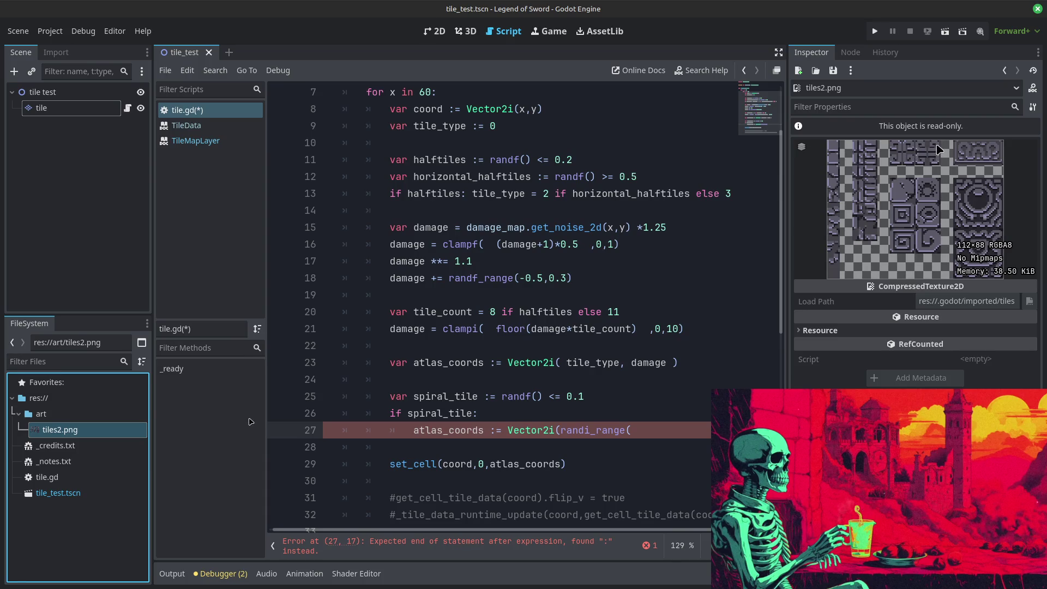
left_click(659, 429)
type("5,8")
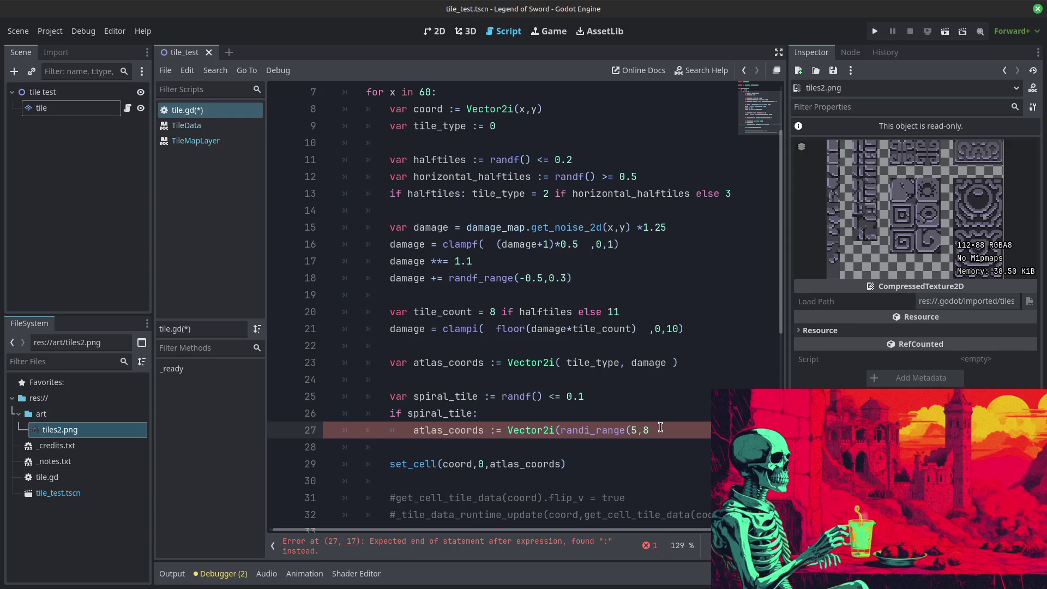
type(",")
type("randi_ran")
type("ge(")
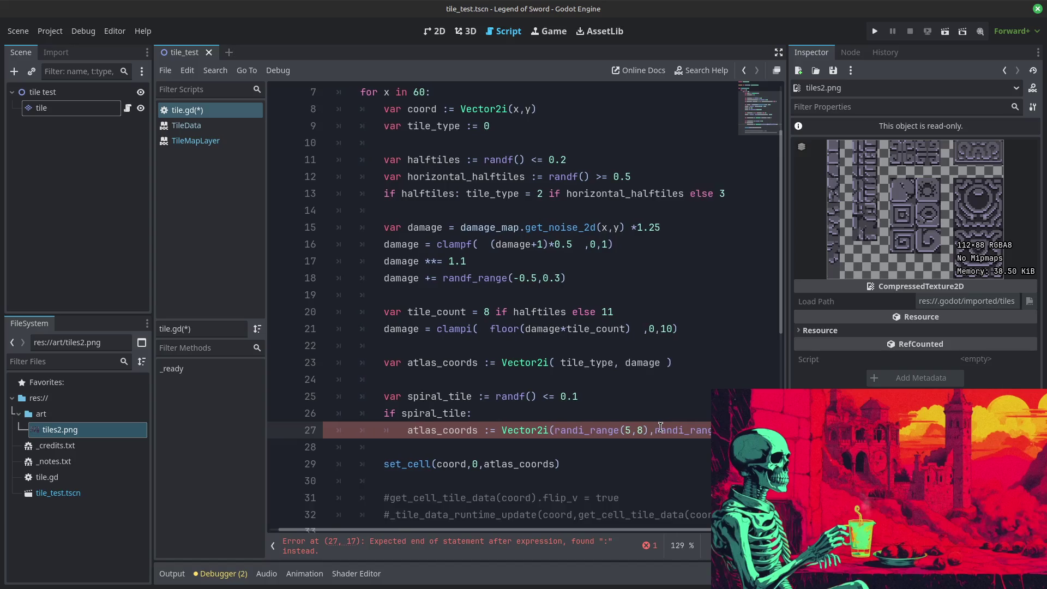
type("6,")
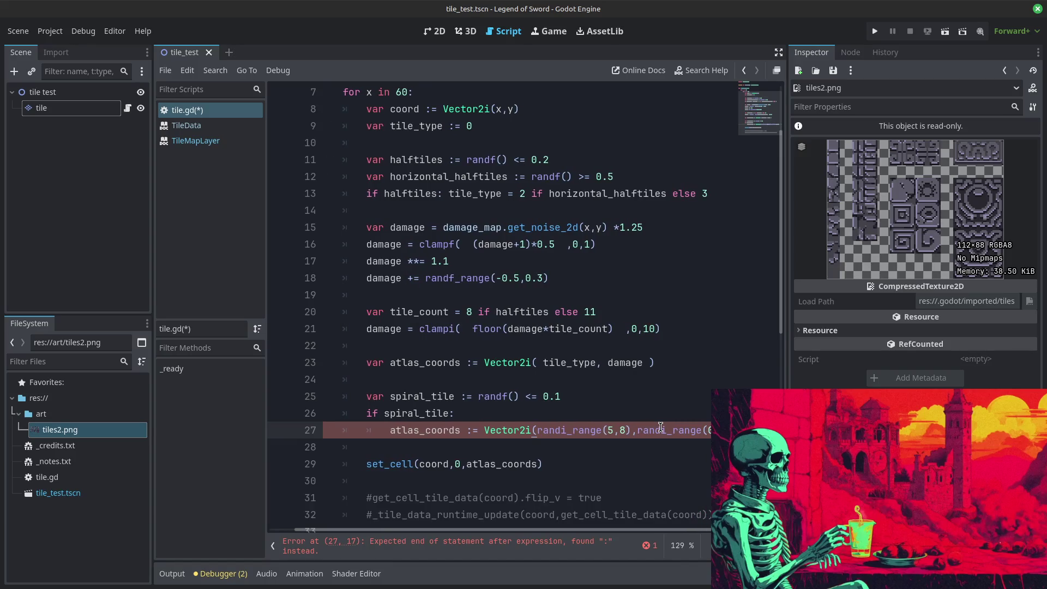
Step: Join the assignment onto the 'if spiral_tile:' line, change := to =, and run the project
left_click(555, 450)
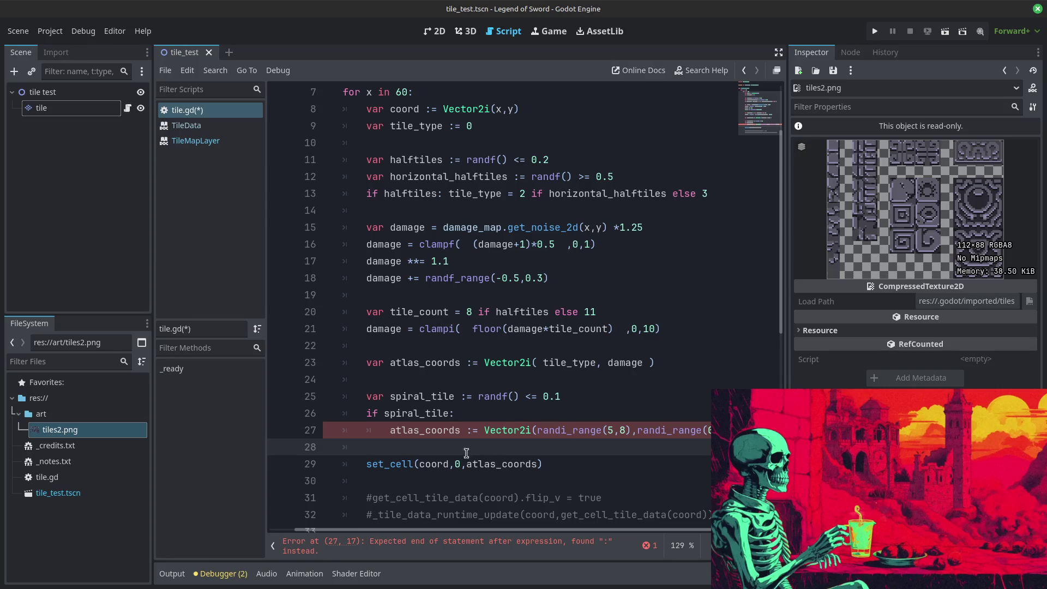
left_click(390, 430)
key("BackSpace")
key("BackSpace")
key("BackSpace")
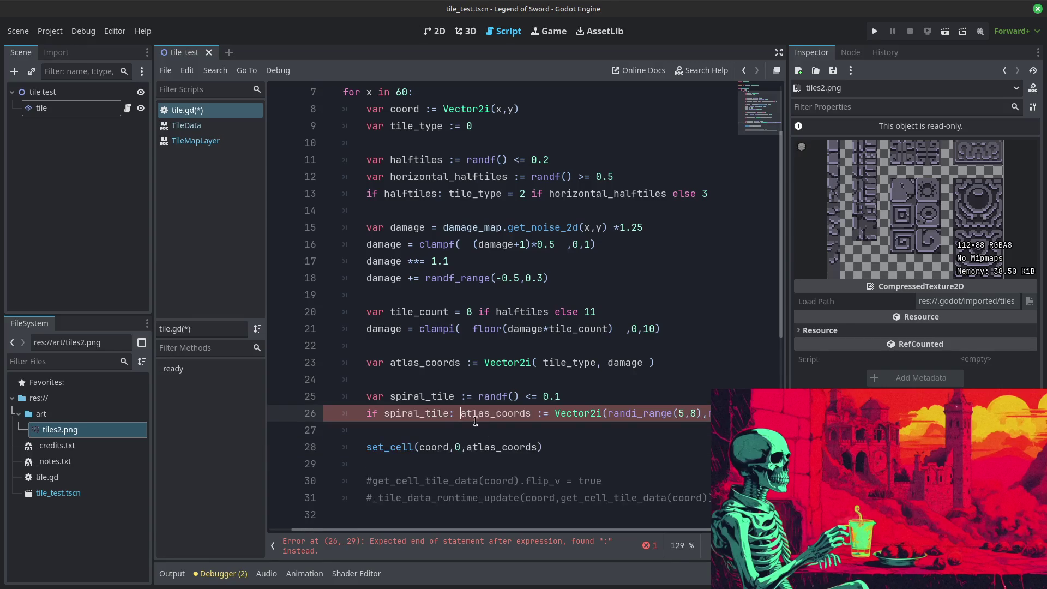
left_click(542, 417)
key("BackSpace")
type("=")
left_click(543, 498)
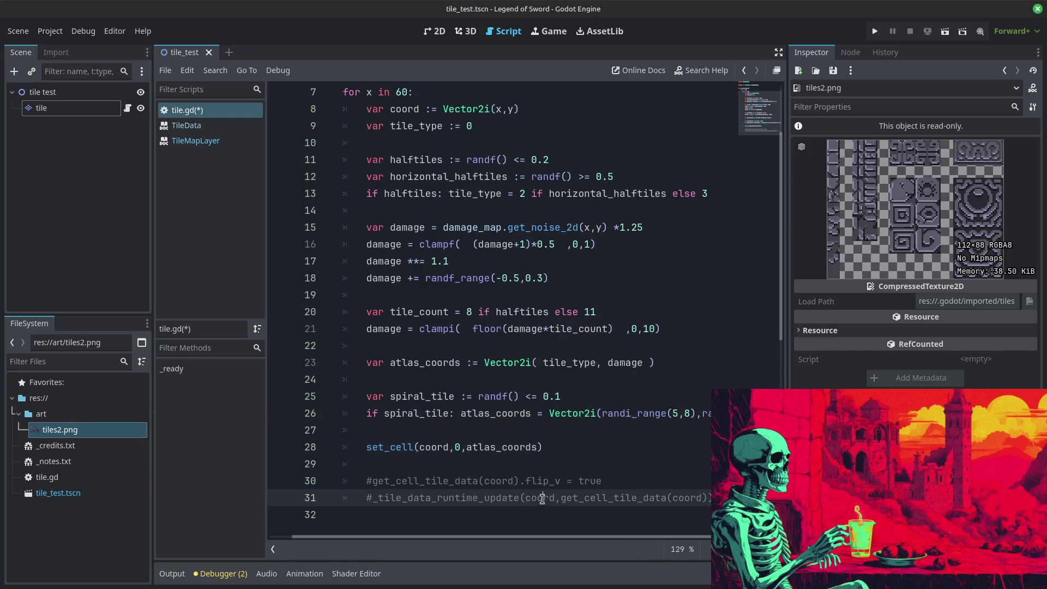
left_click(875, 31)
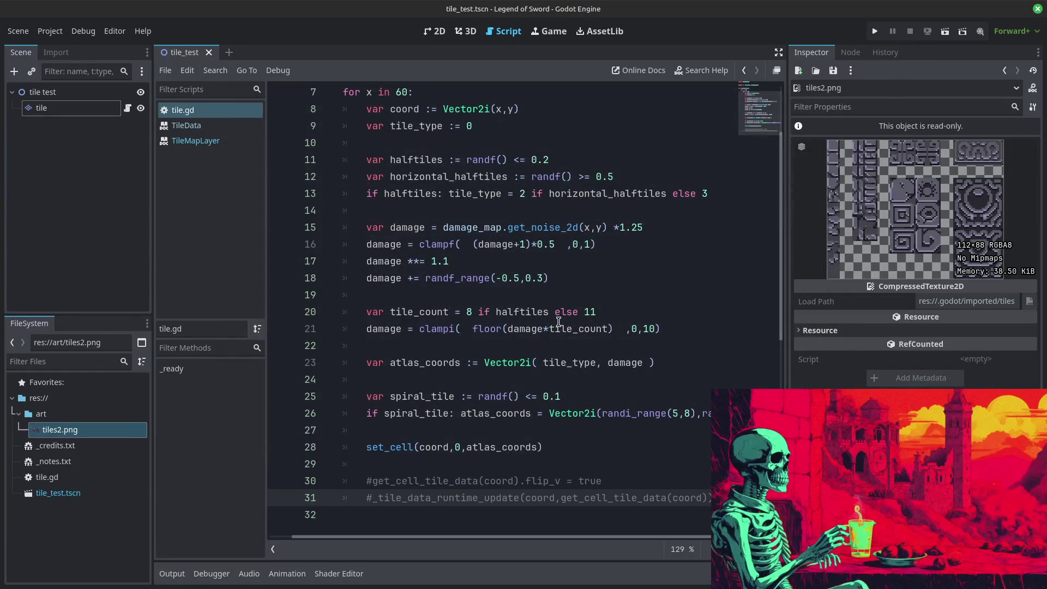
Step: Select the 1 in the 0.1 spiral tile chance on line 25 to change it to 0.05
double_click(557, 396)
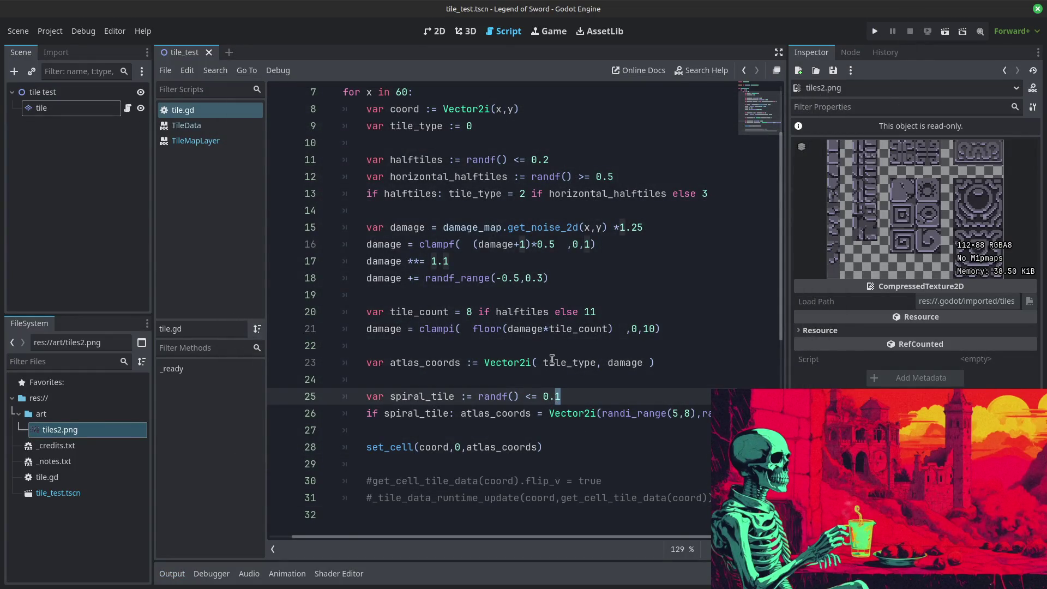
Step: Test-run the tile map with the spiral chance at 0.05
type("05")
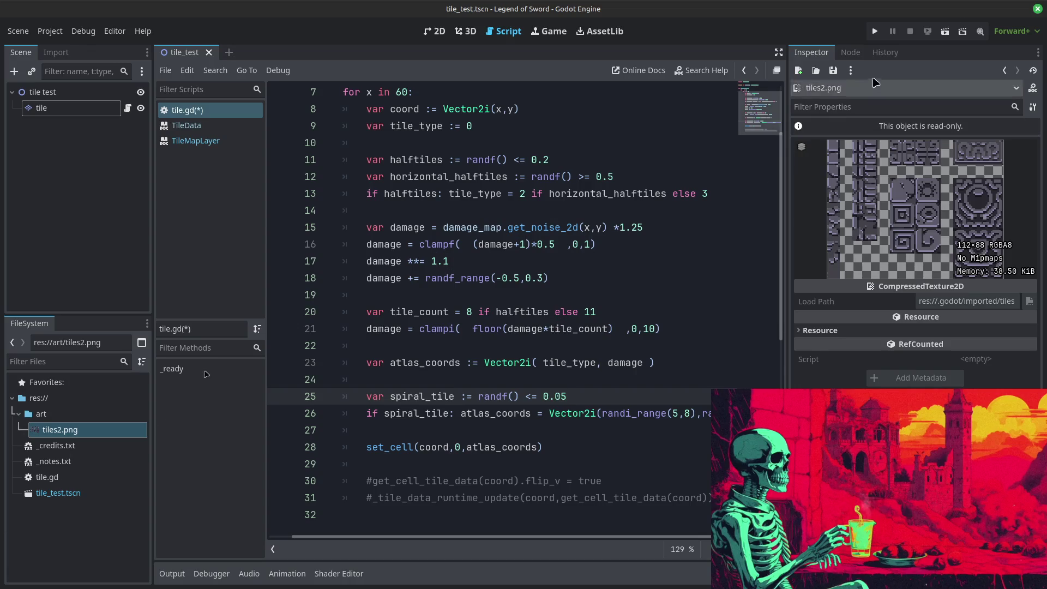
left_click(875, 31)
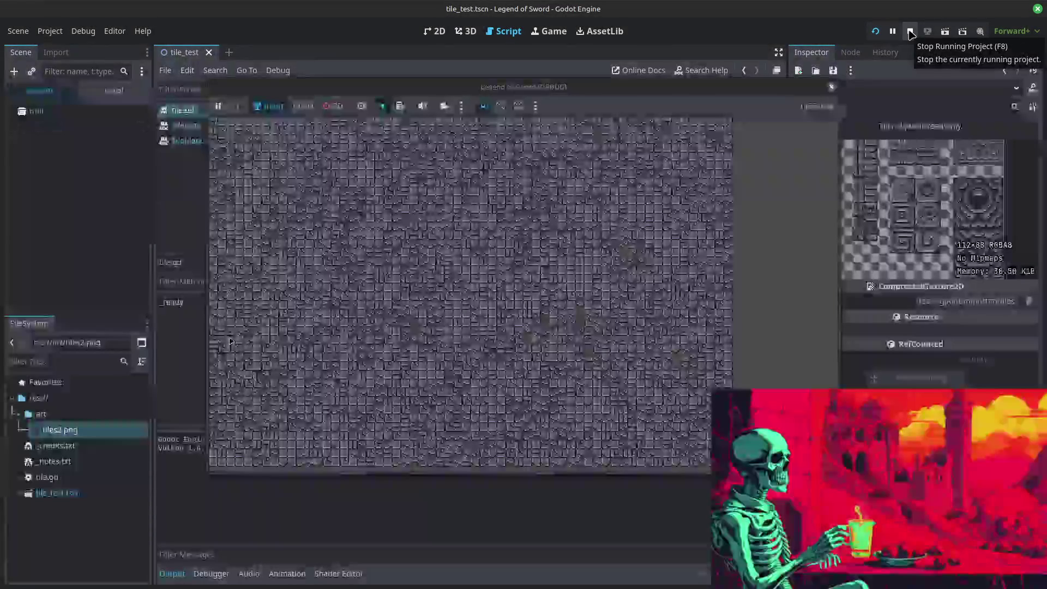
left_click(911, 31)
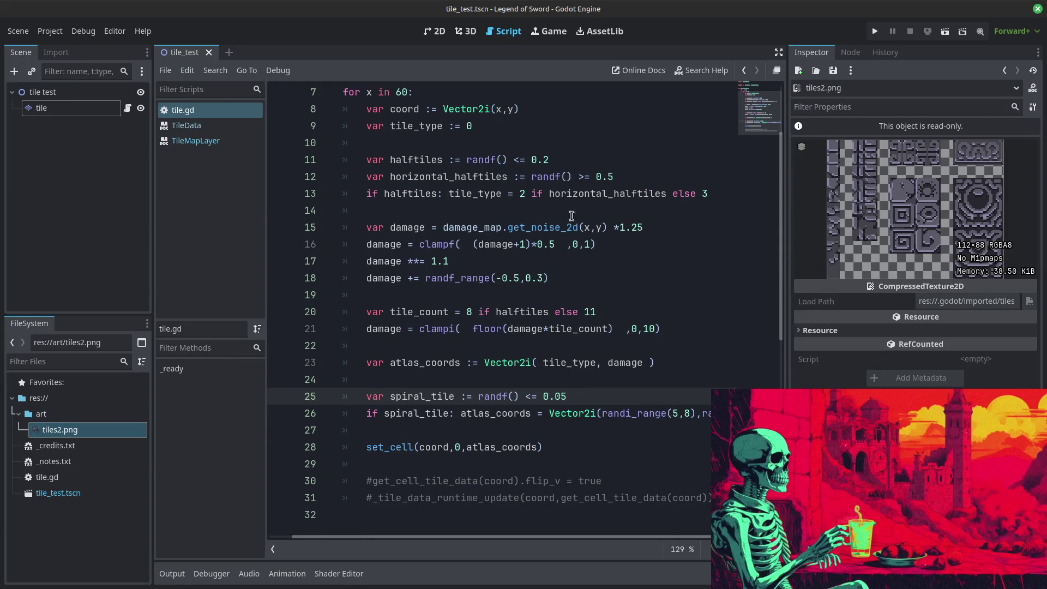
Step: Lower the line 11 half-tile chance to 0.1 and test-run the map twice
left_click(547, 159)
double_click(546, 160)
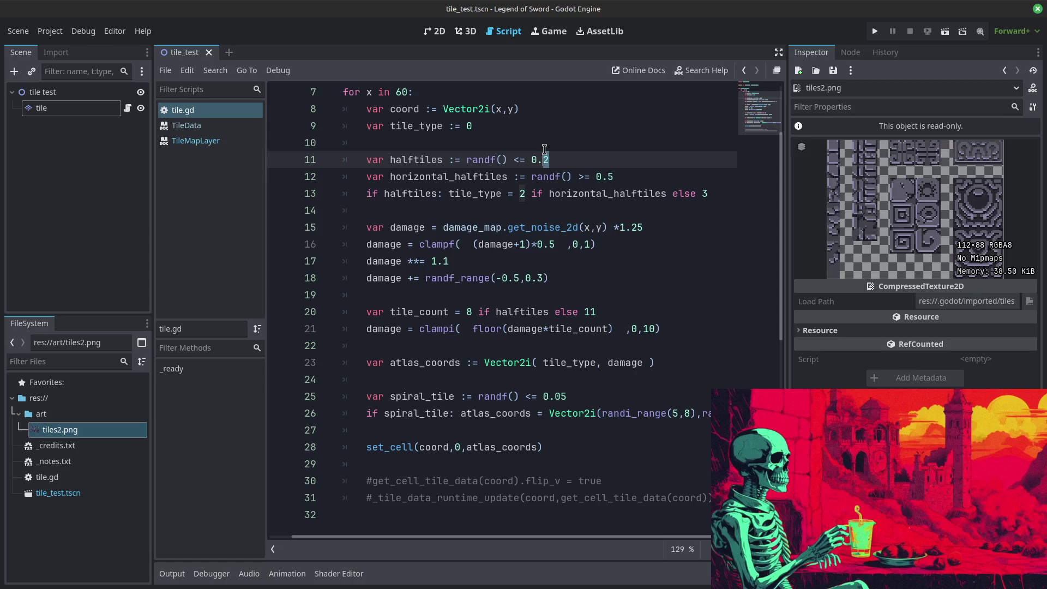
type("1")
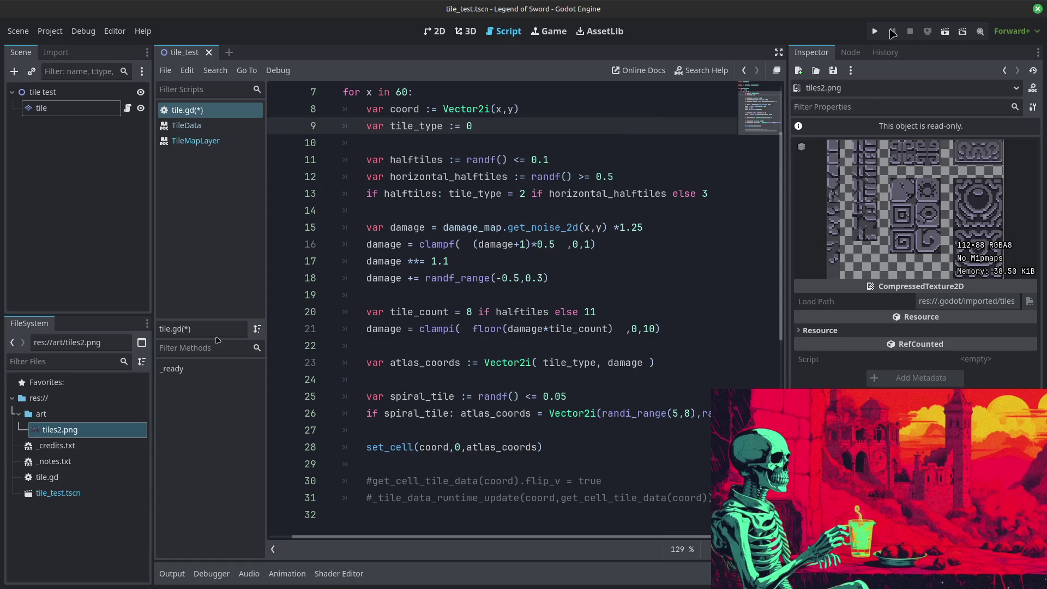
left_click(876, 32)
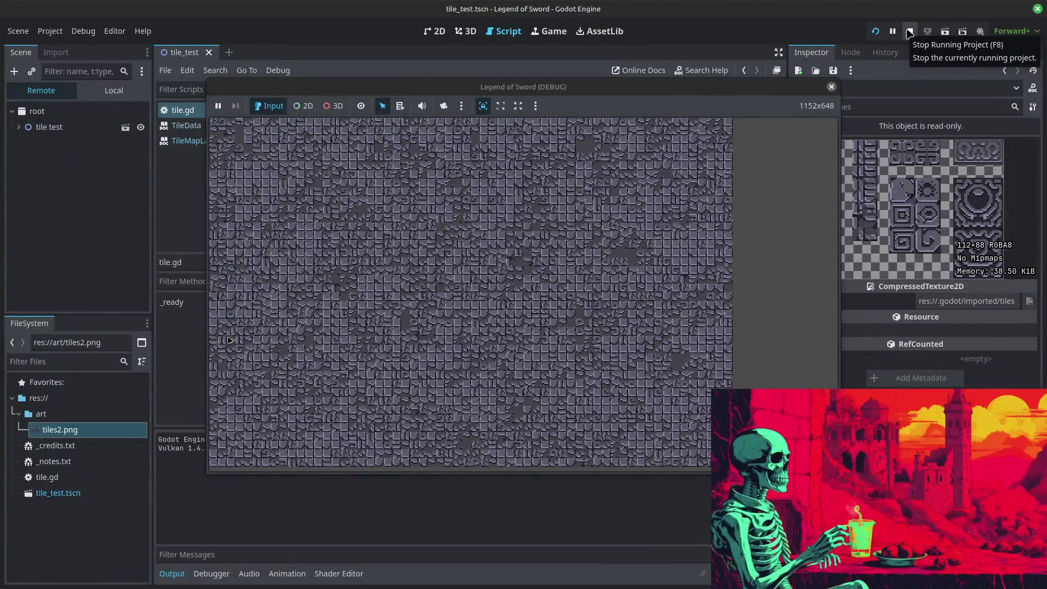
left_click(909, 32)
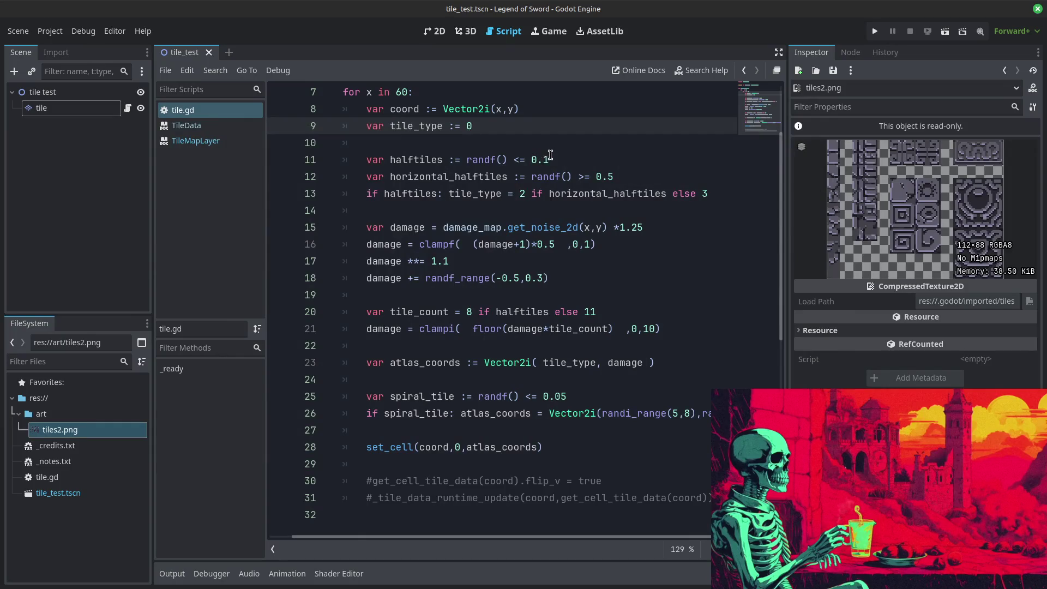
left_click(566, 158)
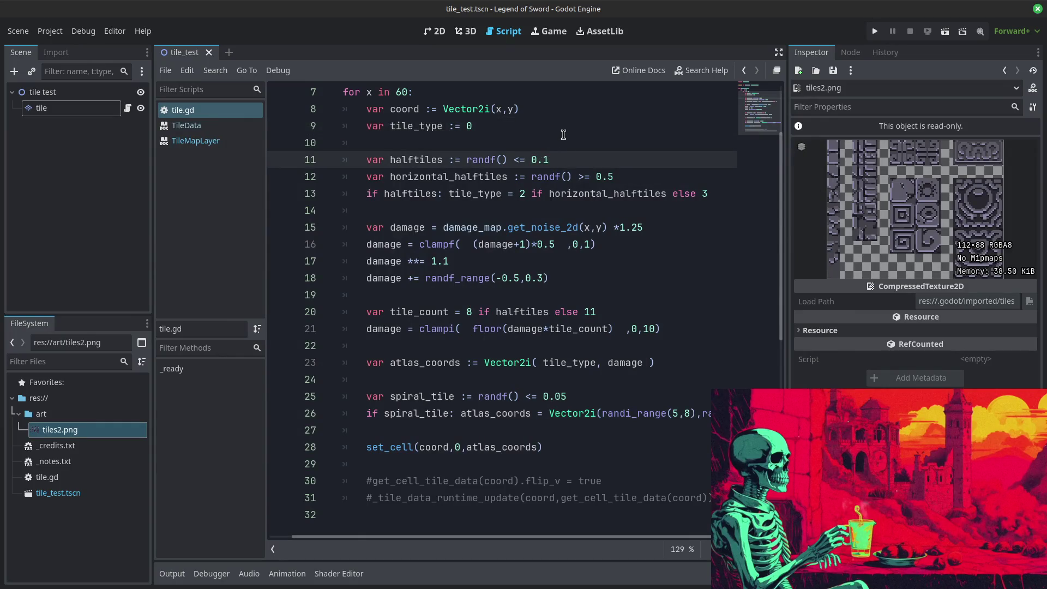
left_click(875, 31)
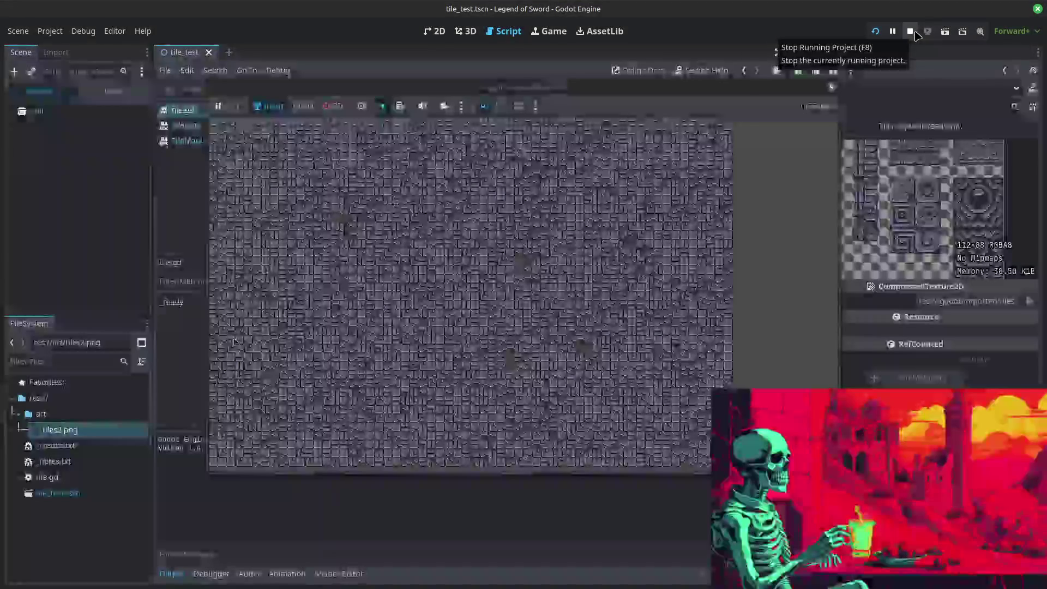
left_click(910, 32)
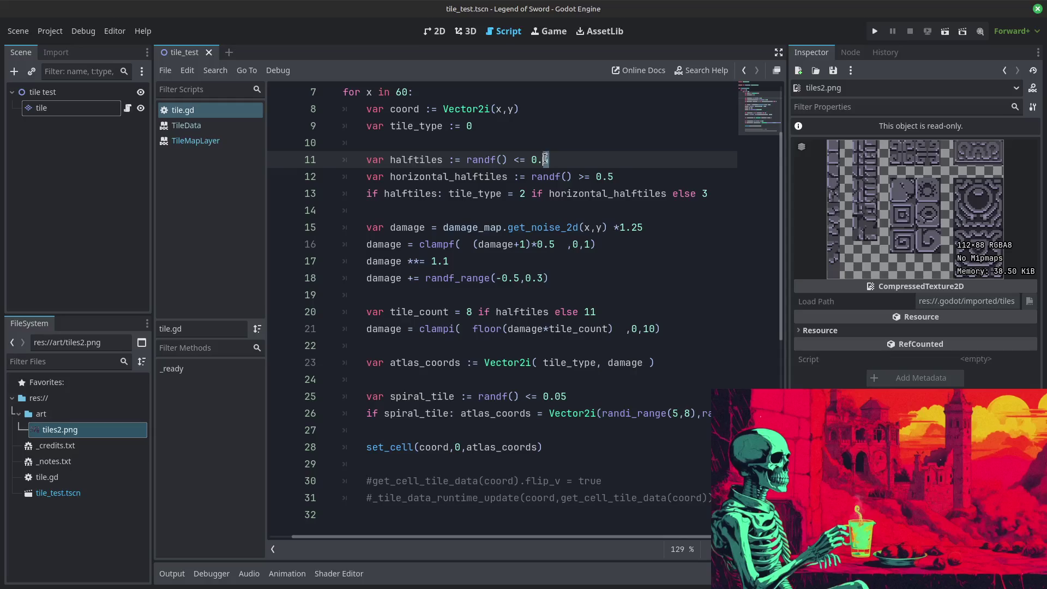
Step: Try half-tile chances of 0.3 and then 0.2, running the map each time
key("BackSpace")
type("3")
left_click(875, 32)
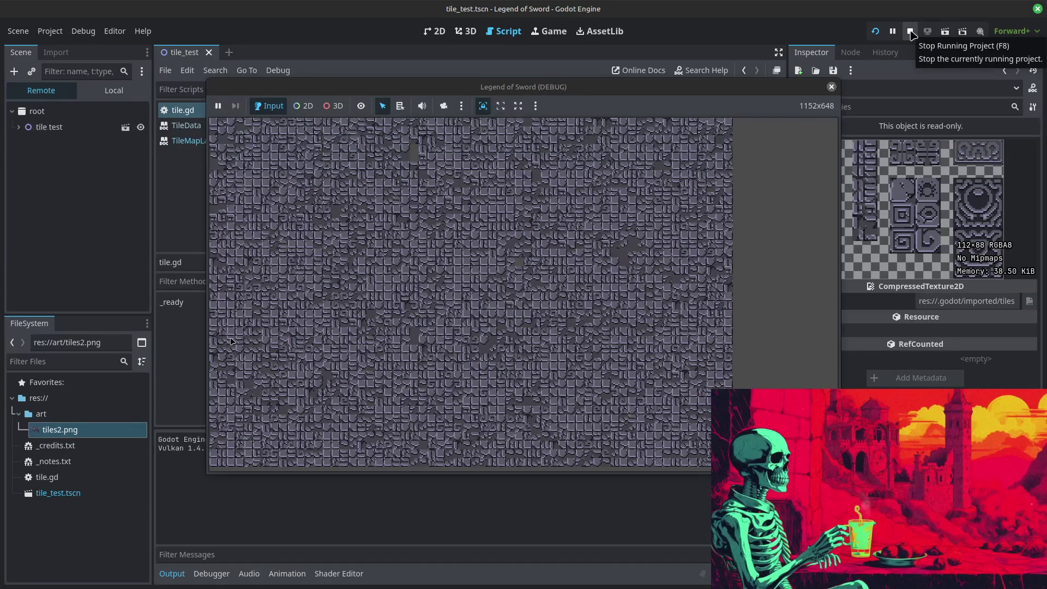
left_click(911, 32)
key("BackSpace")
type("2")
left_click(874, 32)
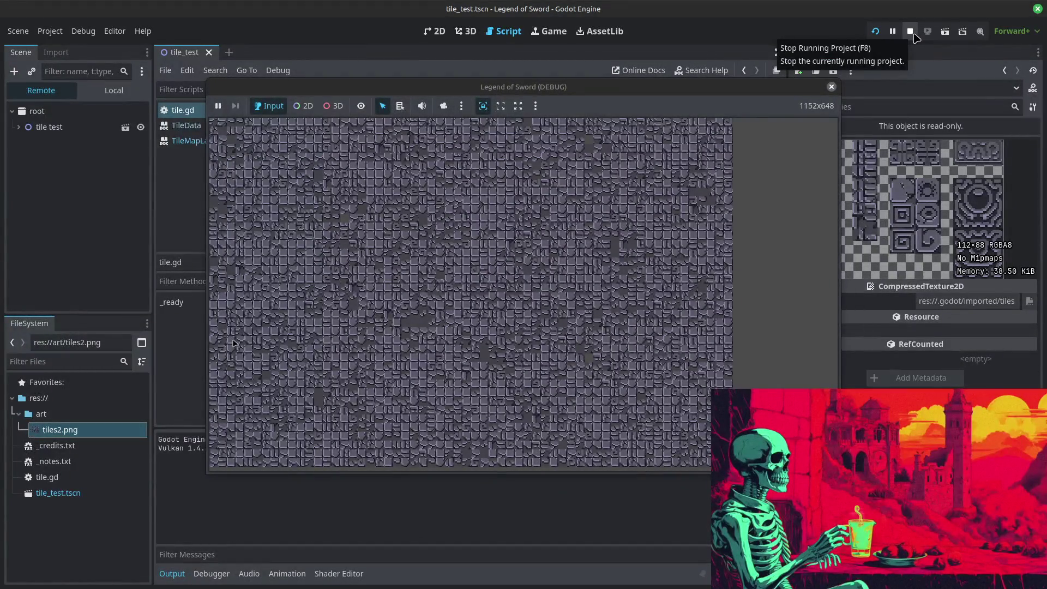
left_click(915, 33)
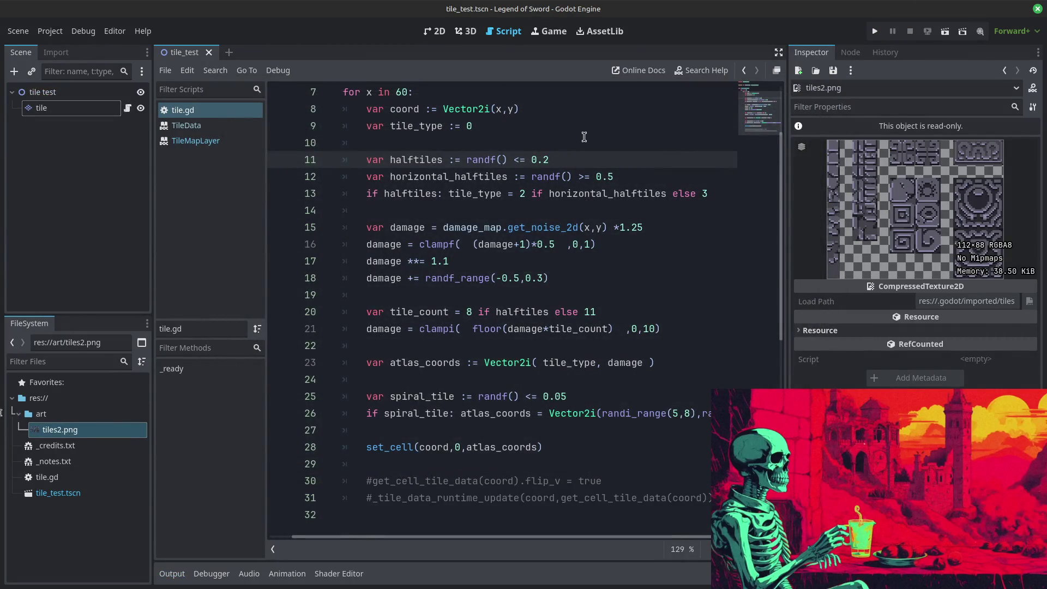
Step: Try half-tile chances of 0.15 and then 0.25, running the map each time
key("BackSpace")
type("15")
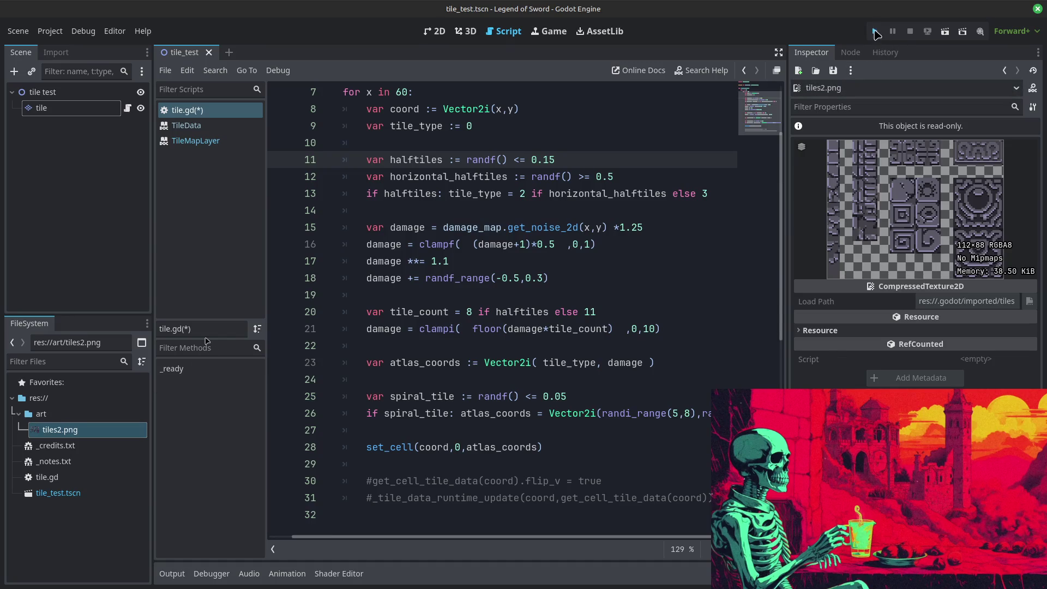
left_click(876, 32)
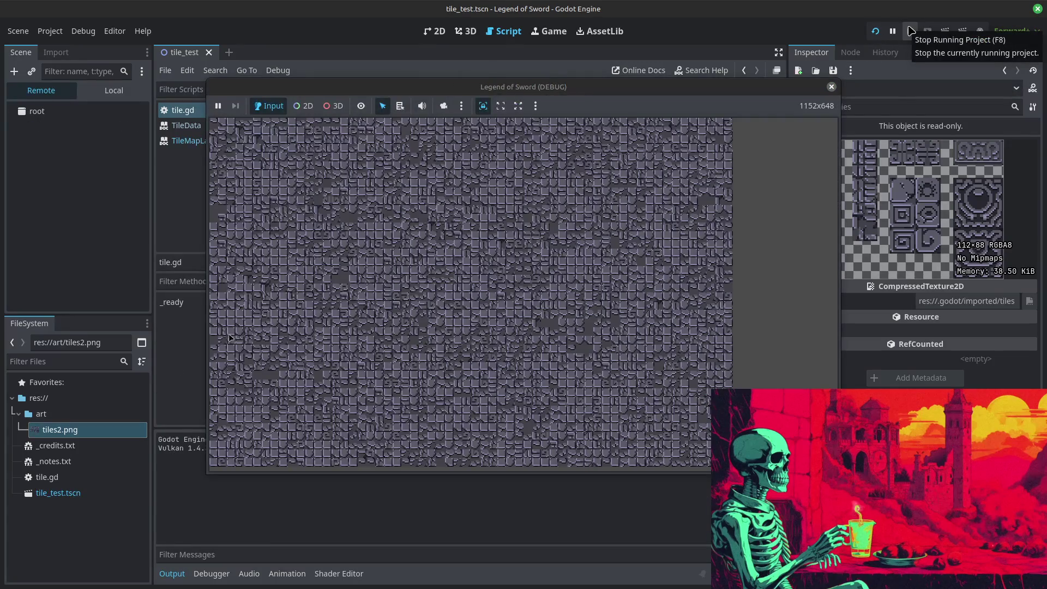
left_click(911, 31)
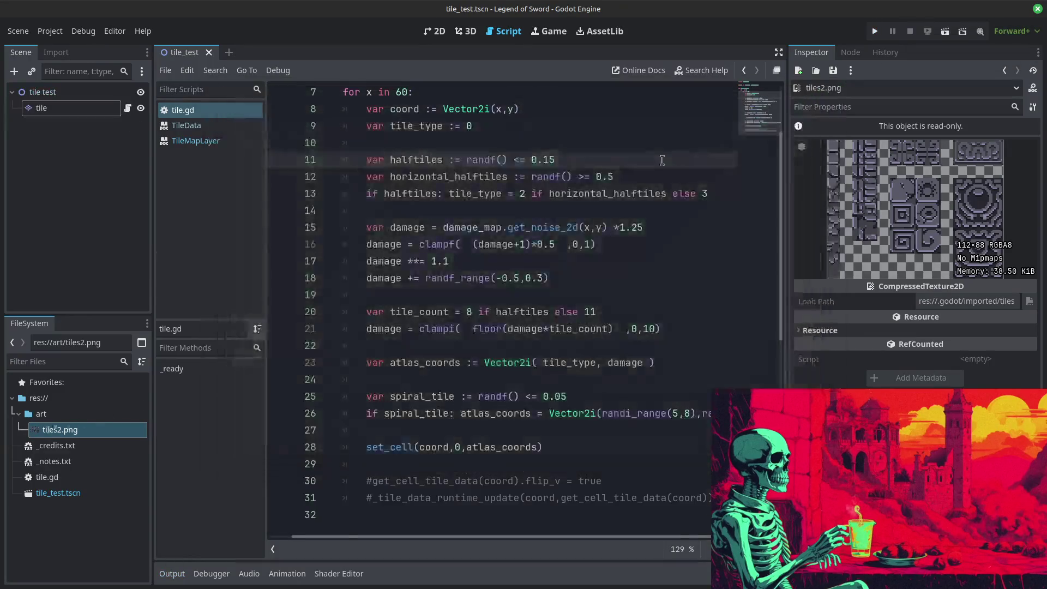
key("BackSpace")
key("BackSpace")
type("25")
left_click(875, 31)
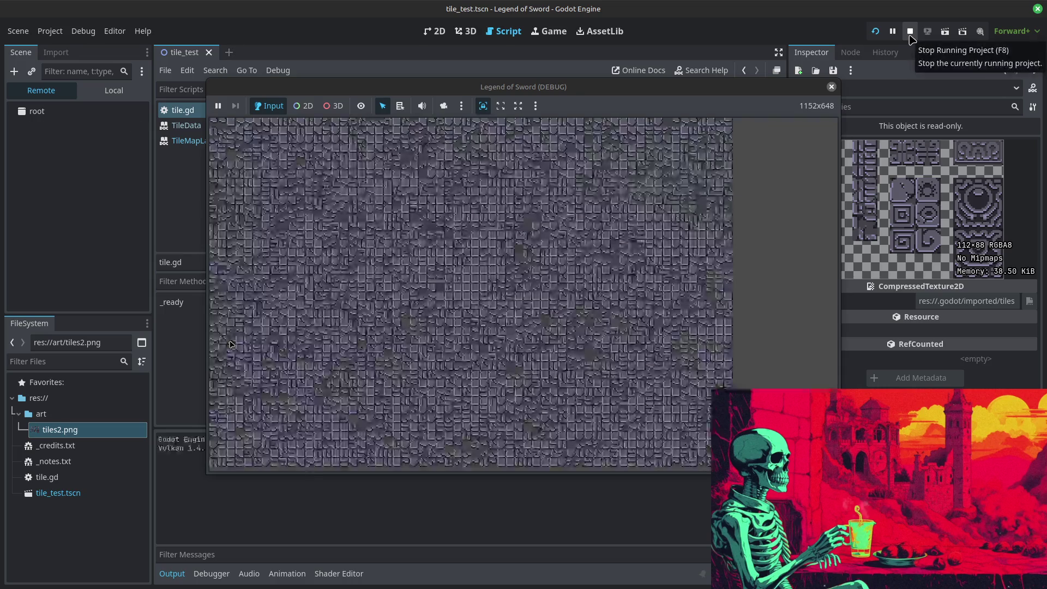
left_click(911, 33)
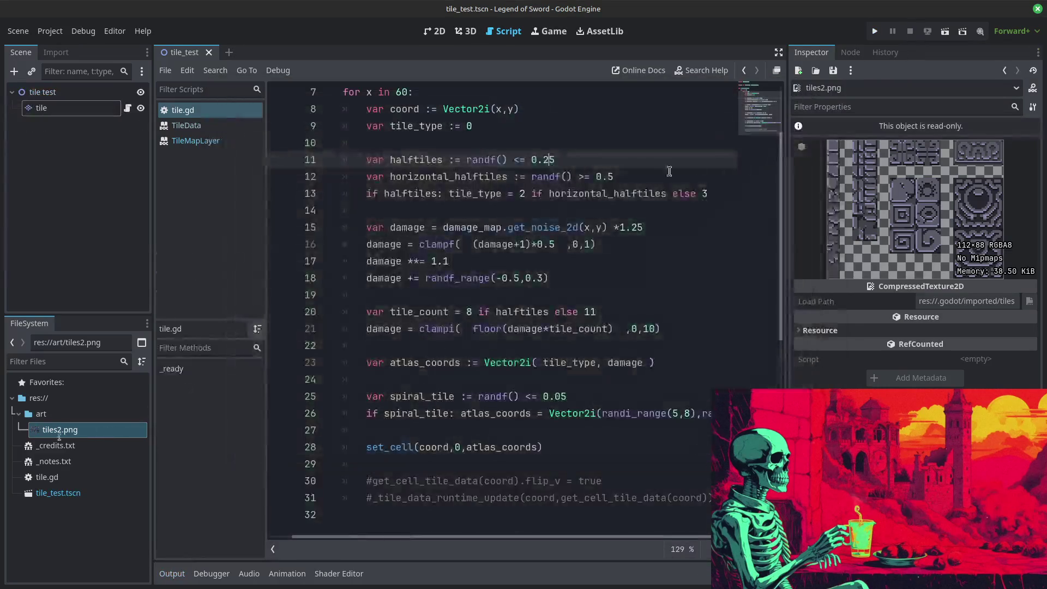
Step: Settle line 11 on randf() <= 0.2, preview the tile map, then stop it
left_click(547, 159)
type("1")
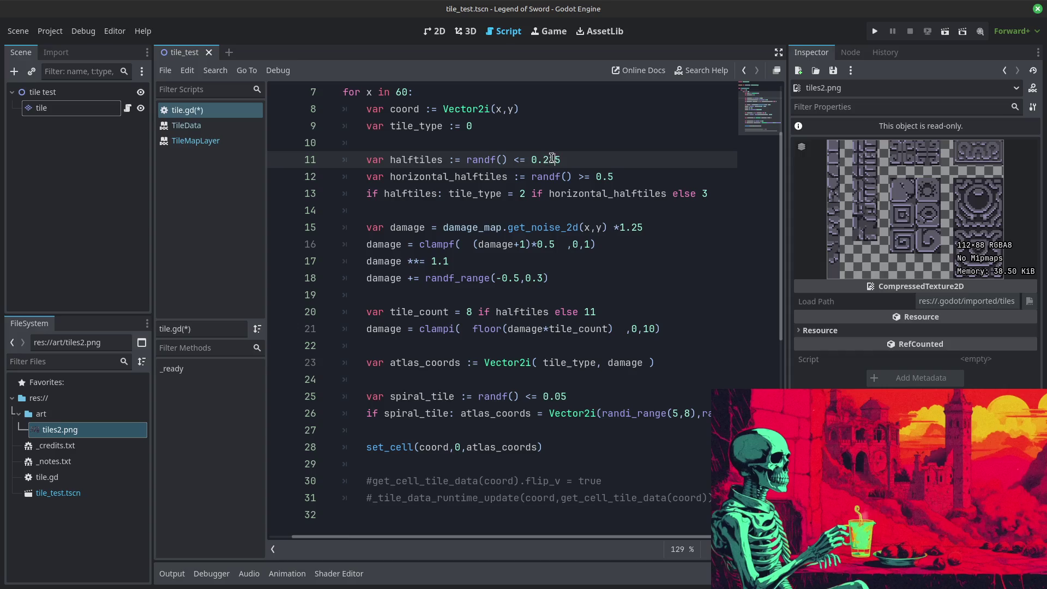
double_click(567, 158)
type("2")
left_click(875, 32)
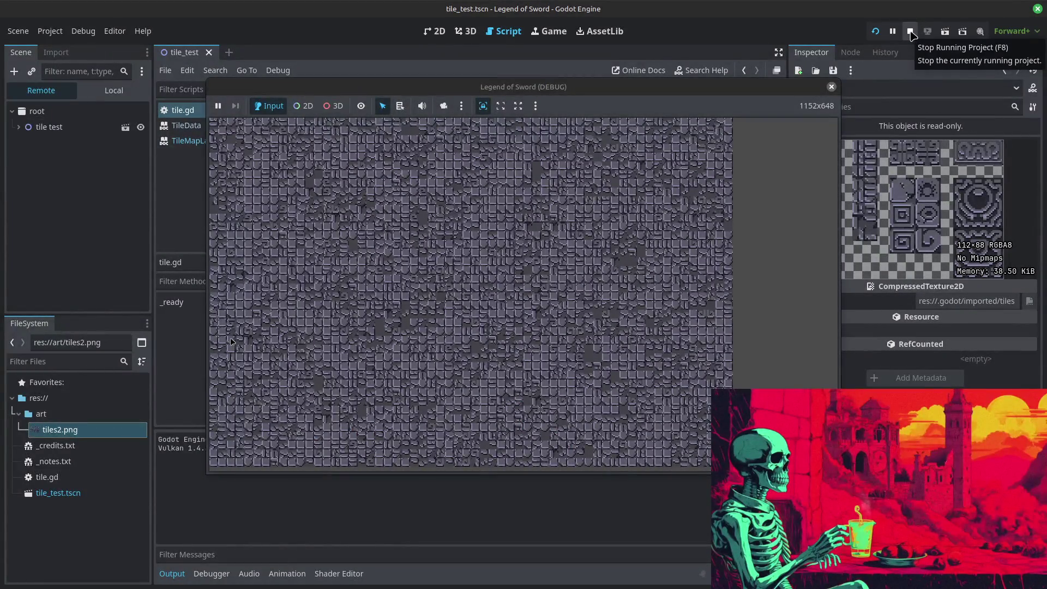
left_click(911, 33)
left_click(910, 33)
left_click(912, 31)
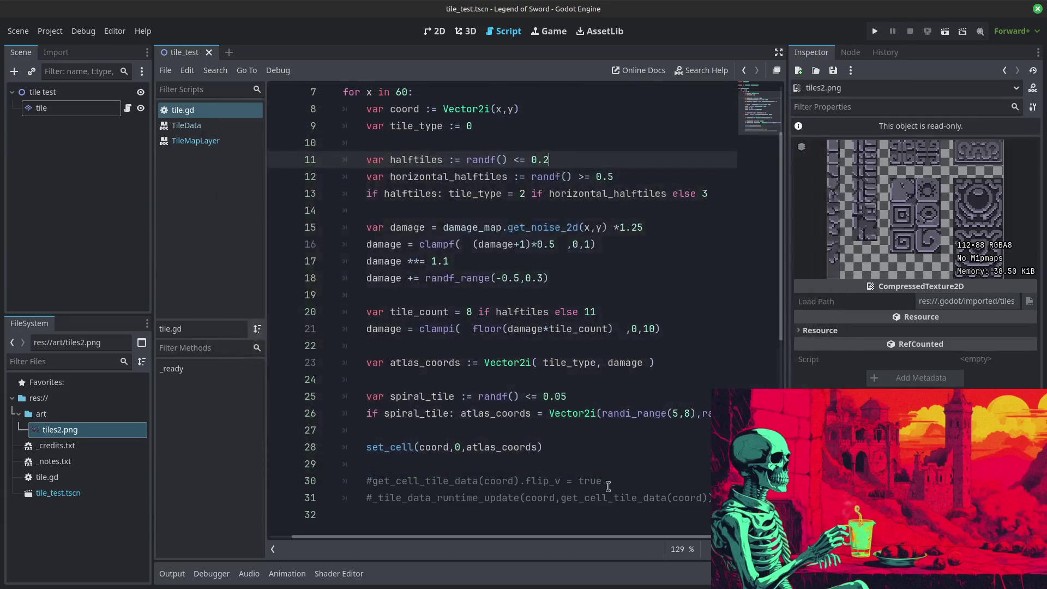
Step: Change the line 17 damage exponent from 1.1 to 1.5 and test-run the map
scroll(530, 383, "down", 2)
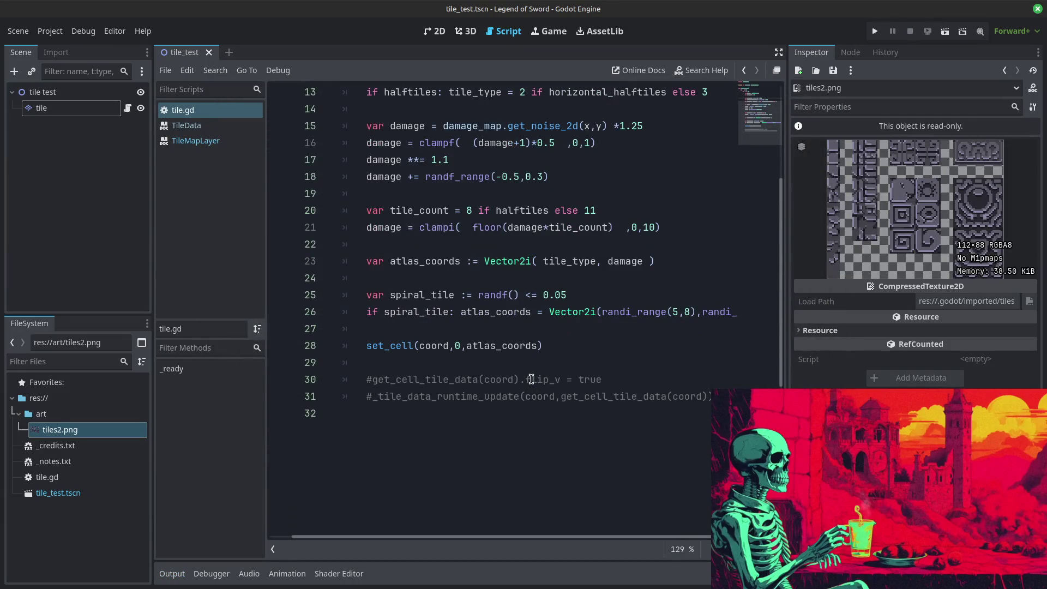
scroll(531, 379, "up", 3)
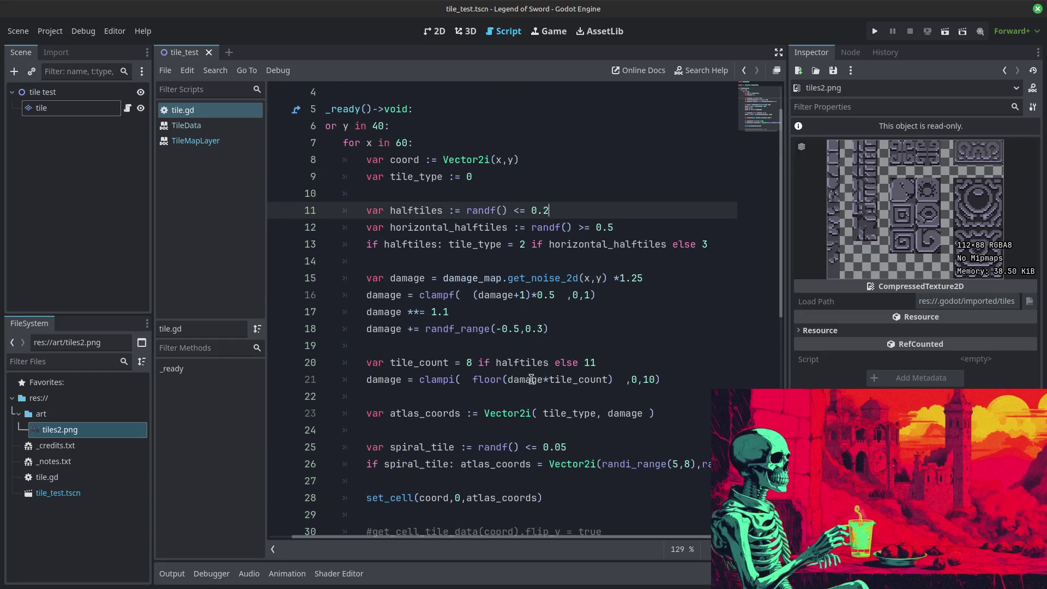
triple_click(516, 328)
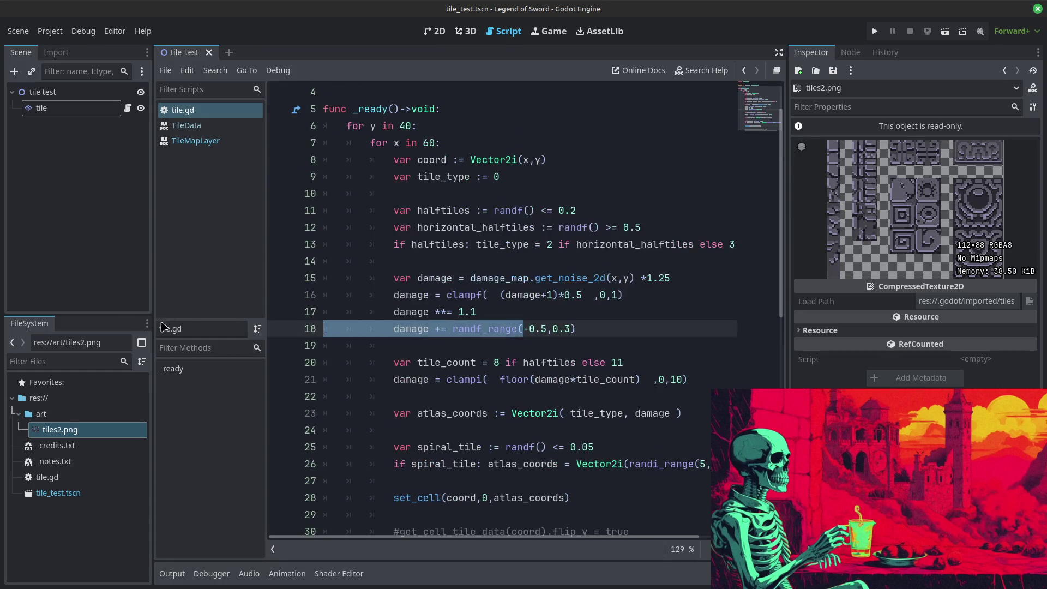
left_click(496, 309)
scroll(495, 306, "down", 3)
scroll(496, 306, "up", 1)
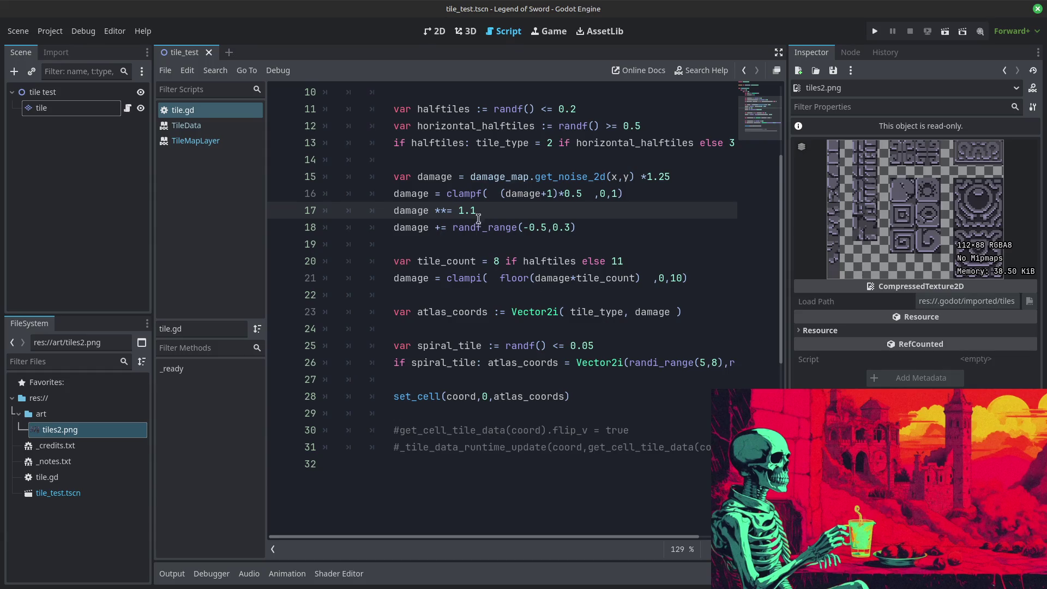
double_click(473, 211)
type("5")
left_click(875, 31)
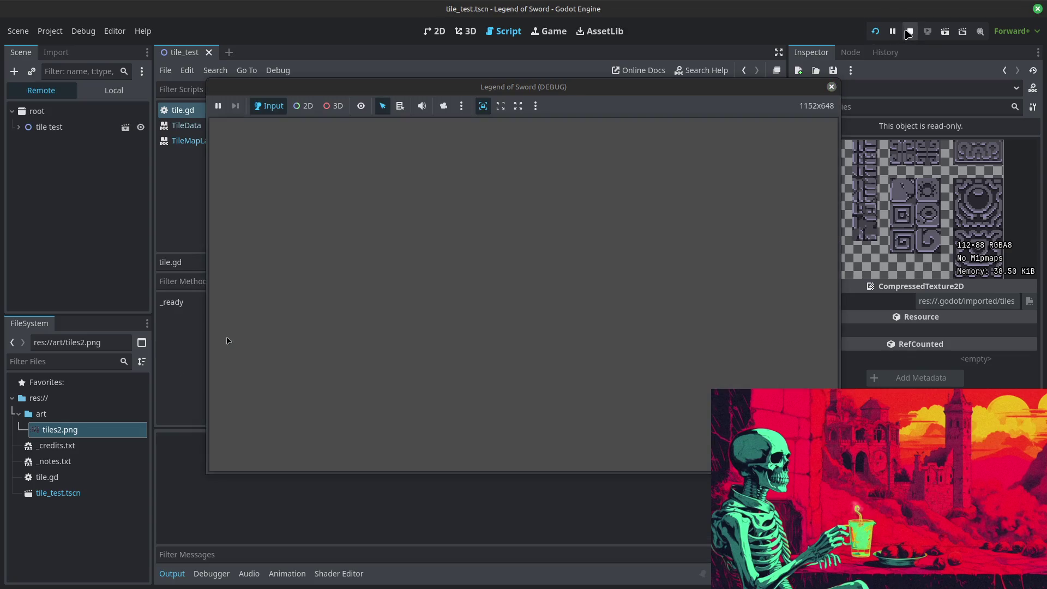
left_click(910, 32)
Step: Try a damage exponent of 2, running the map several times
left_click_drag(476, 211, 459, 210)
type("2")
left_click(875, 31)
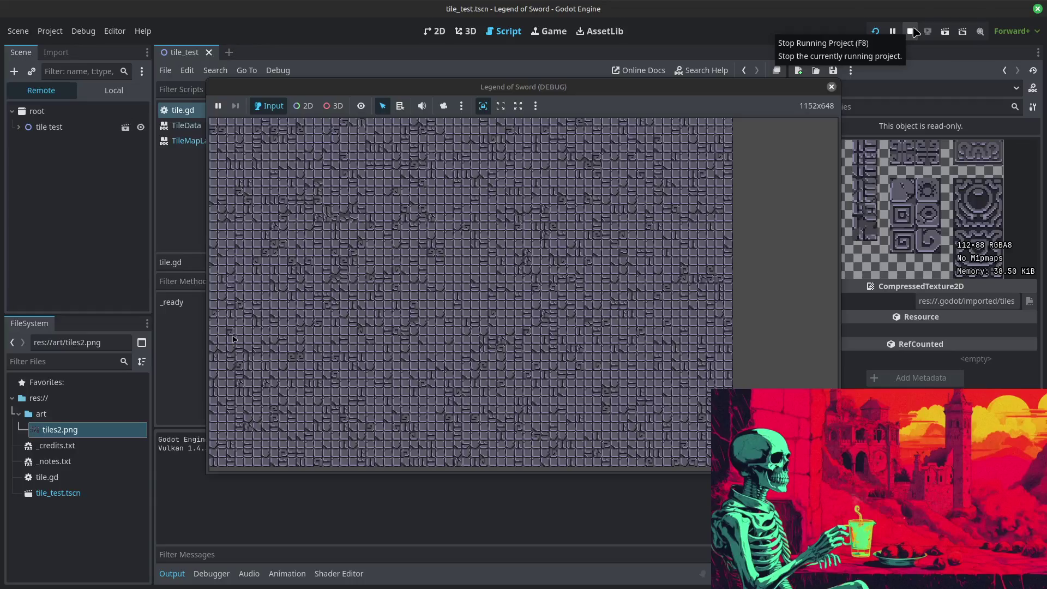
left_click(915, 33)
key("BackSpace")
type("2")
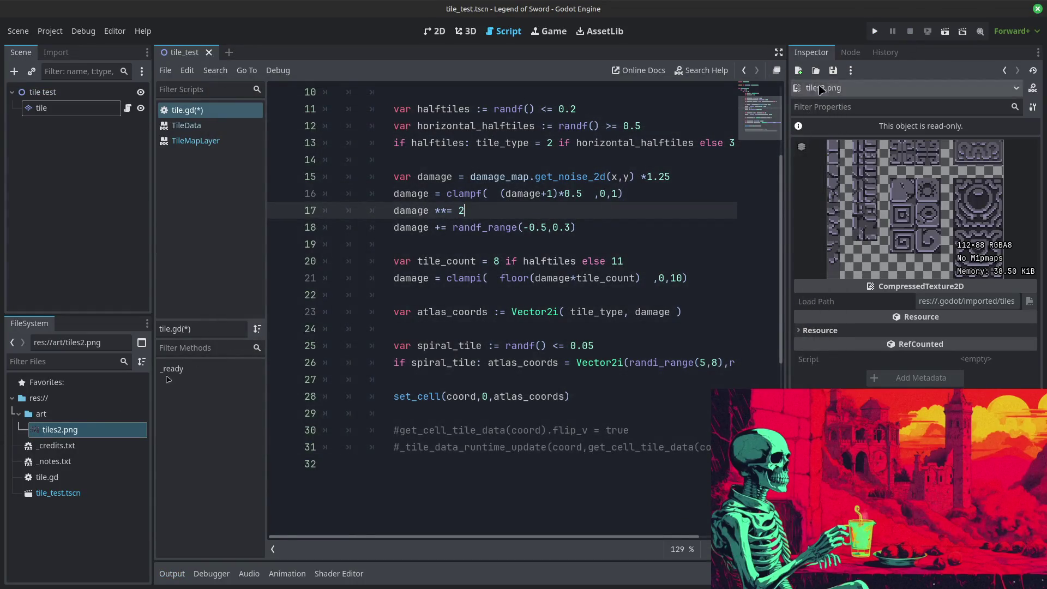
left_click(875, 32)
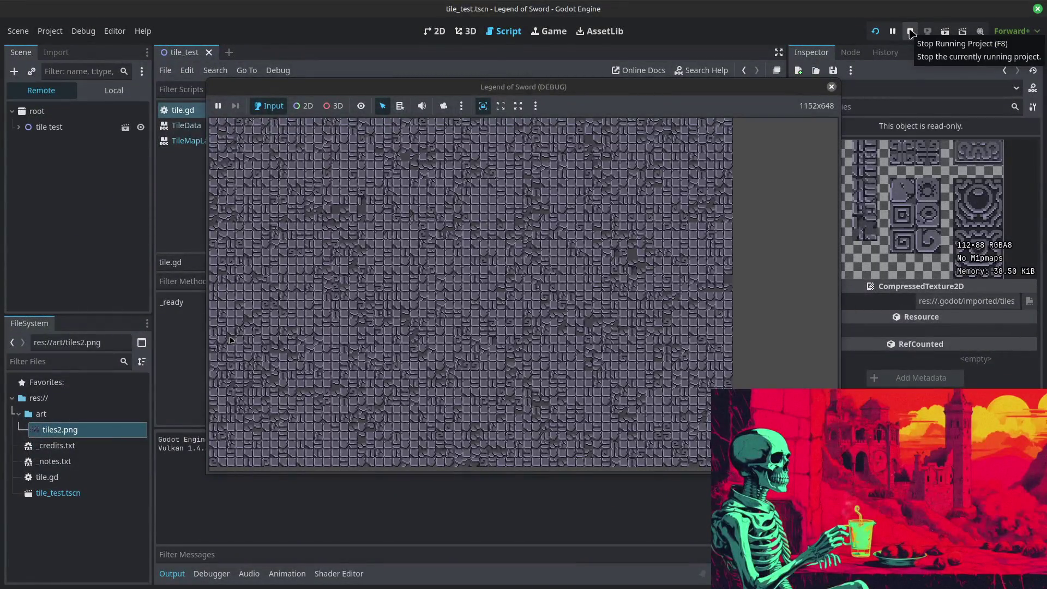
left_click(911, 33)
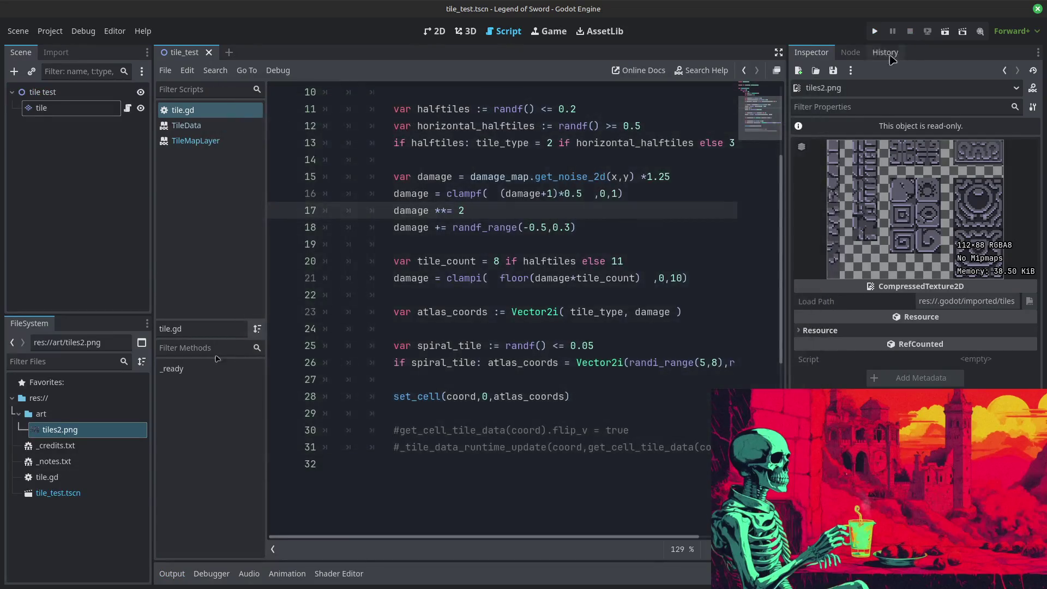
double_click(460, 211)
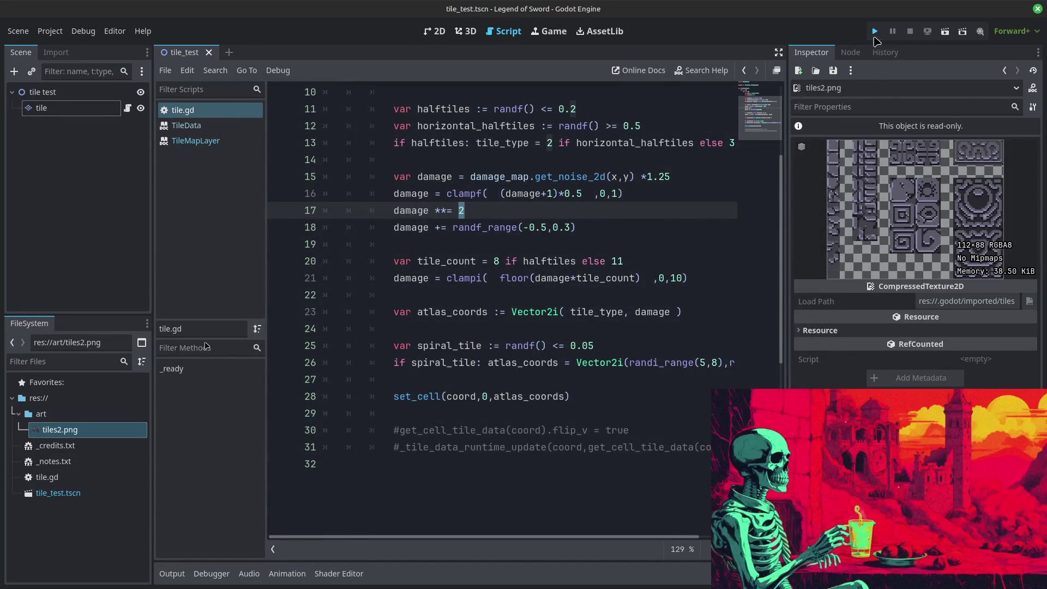
left_click(875, 32)
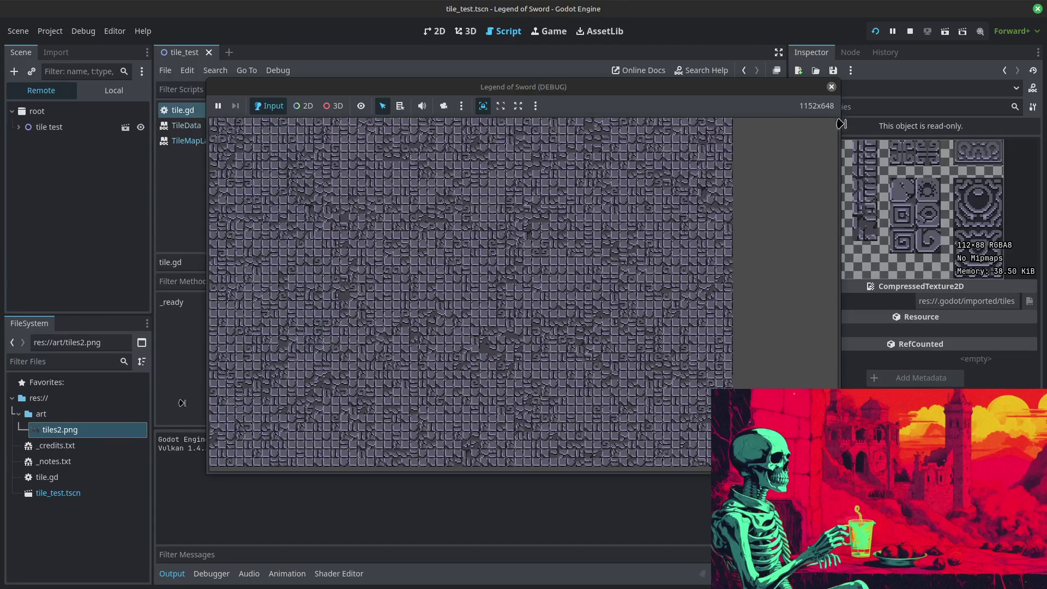
left_click(910, 31)
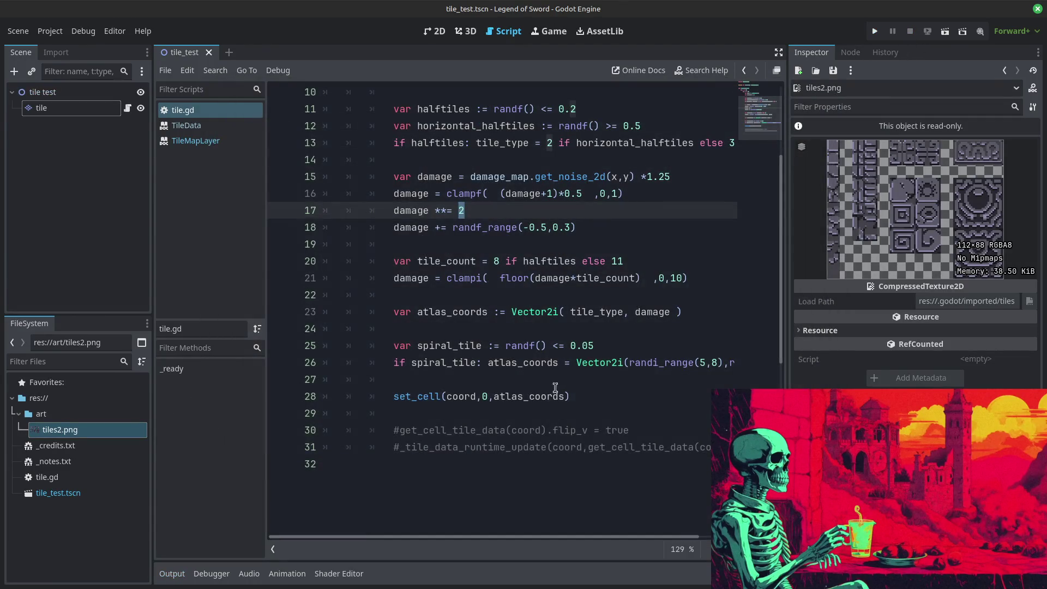
Step: Set the damage exponent back to 1.5, test-run, then stop the game
double_click(466, 210)
type("1.5")
left_click(564, 195)
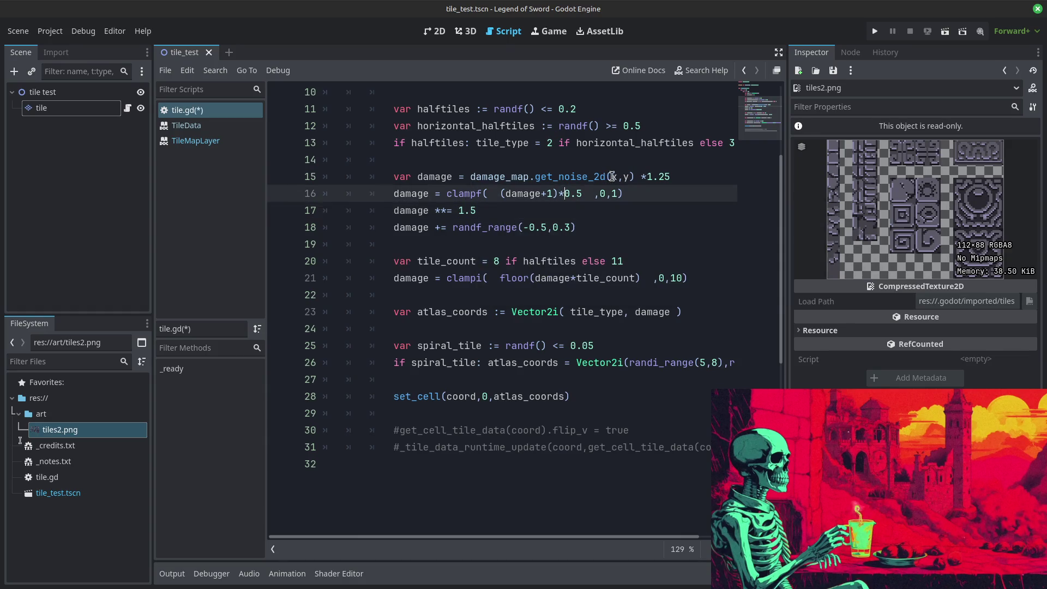
left_click(875, 32)
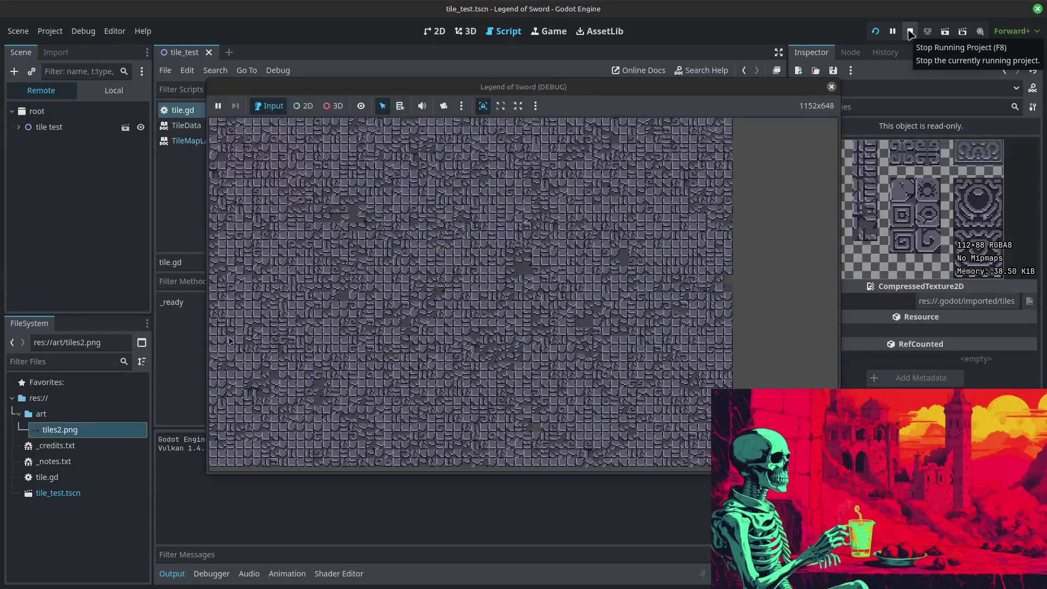
left_click(910, 31)
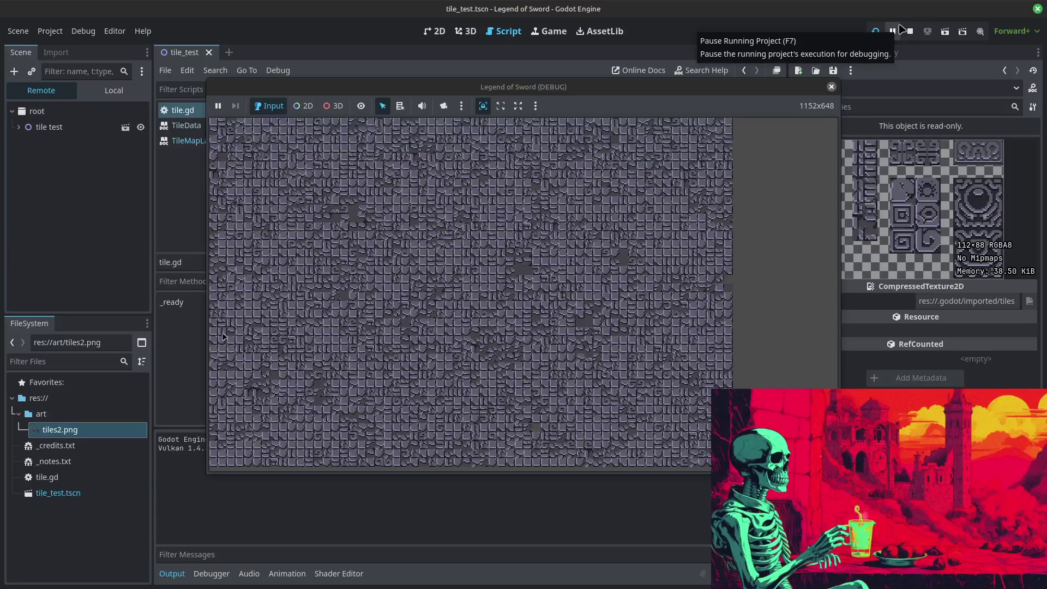
left_click(893, 31)
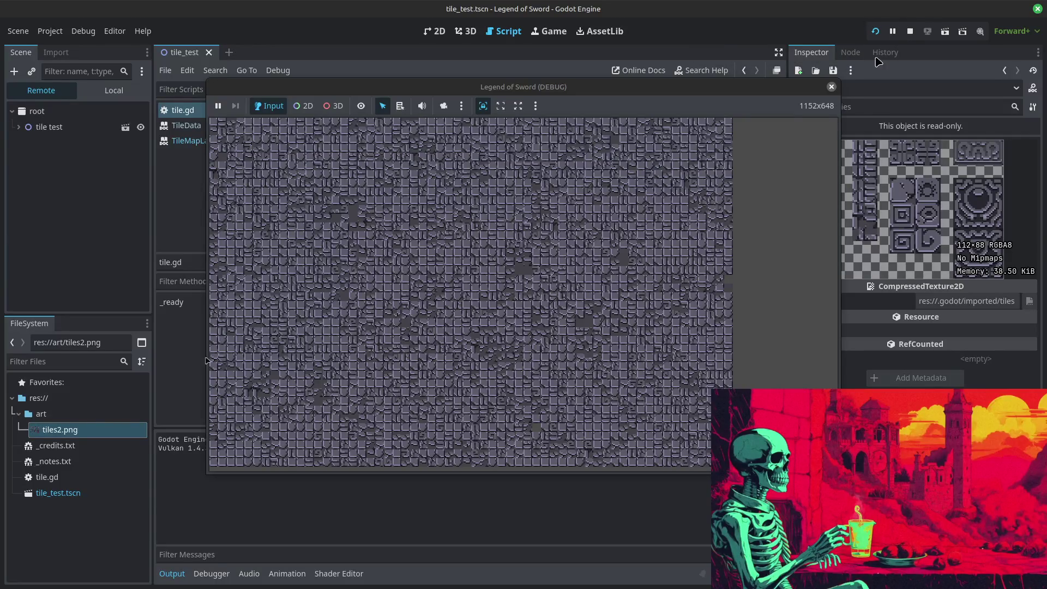
left_click(910, 31)
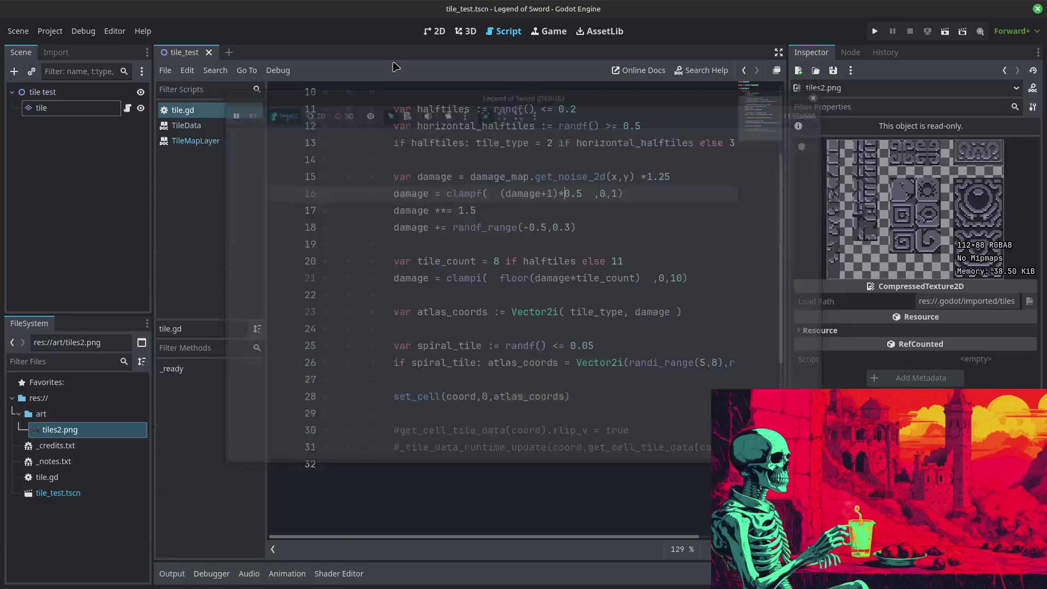
left_click(49, 31)
Step: Set Display › Window stretch Scale to 3 in Project Settings and run the project
left_click(63, 44)
scroll(570, 282, "down", 3)
scroll(573, 286, "down", 5)
left_click(595, 318)
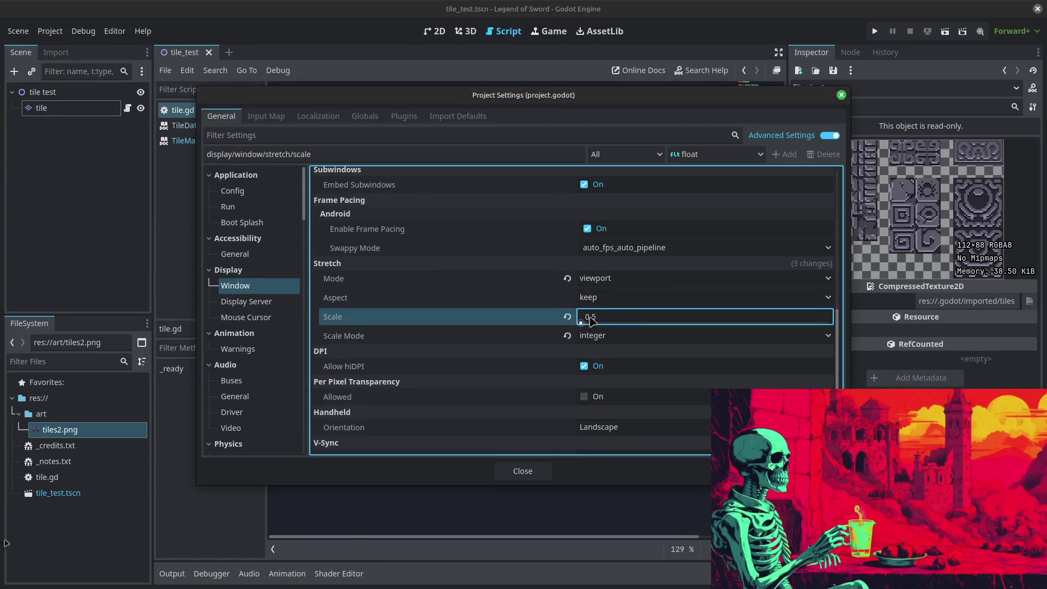
type("3")
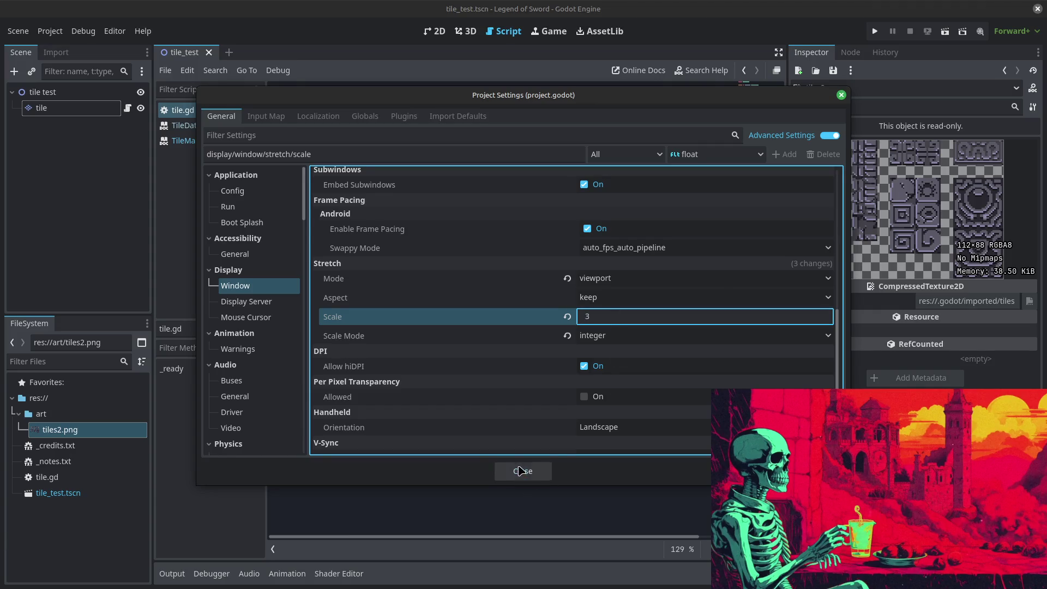
left_click(520, 471)
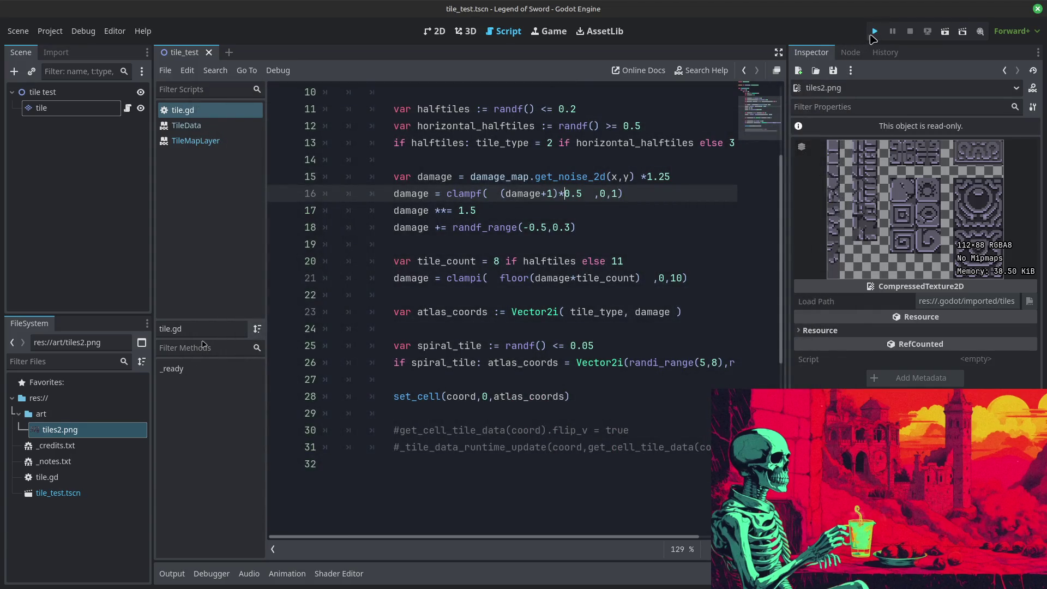
left_click(874, 31)
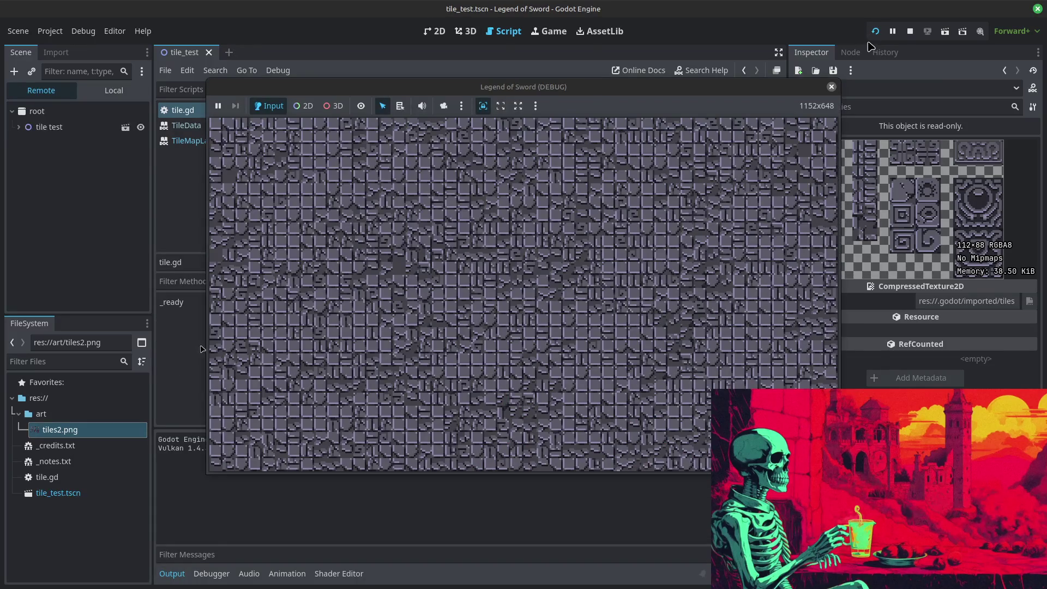
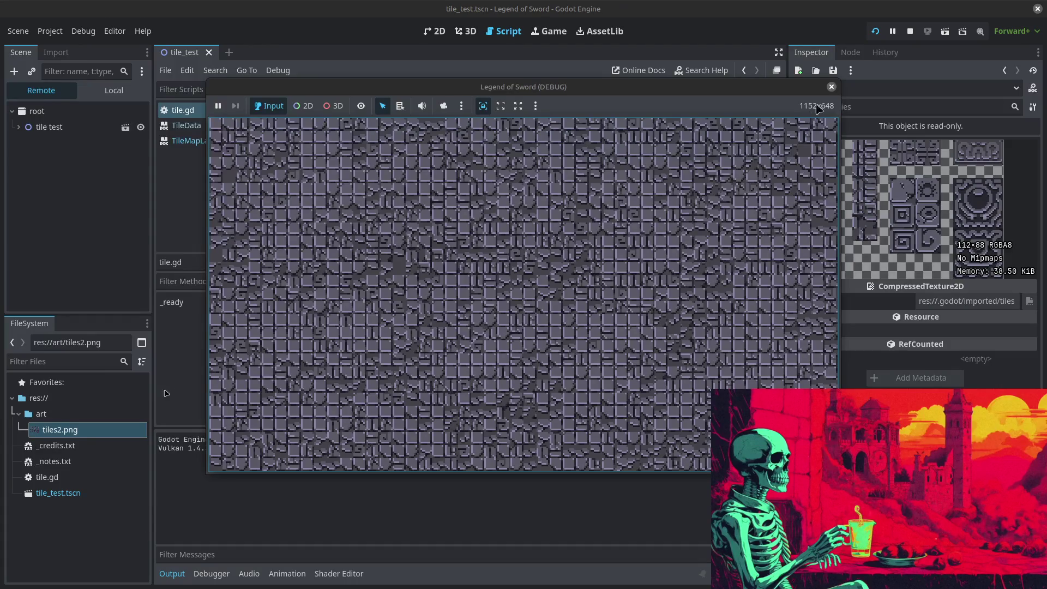
Step: Stop the running Legend of Sword (DEBUG) game and go back to the tile.gd script
left_click(910, 31)
scroll(451, 246, "up", 1)
scroll(451, 246, "up", 4)
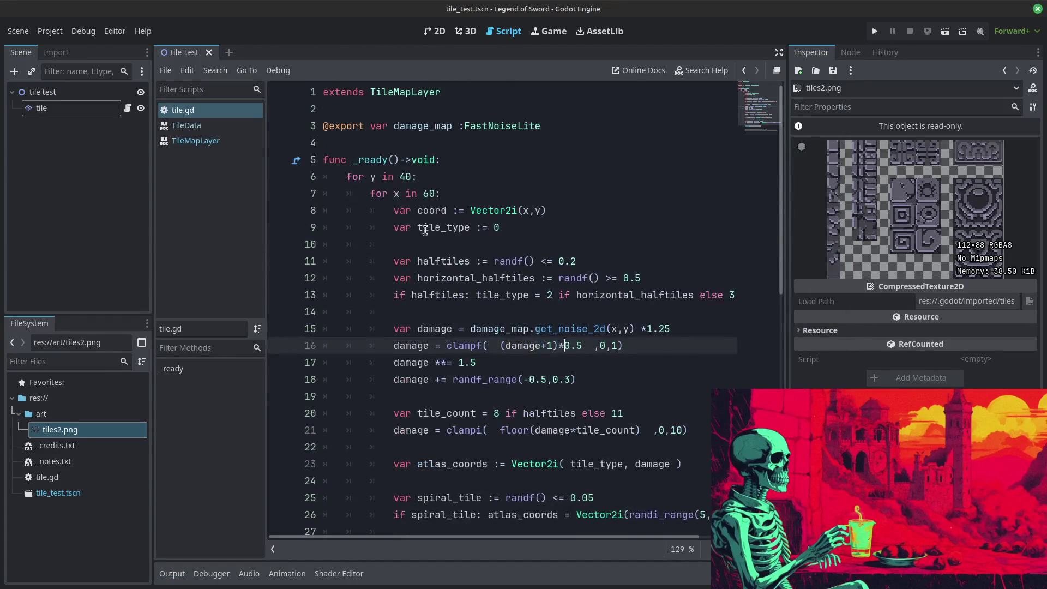
Step: Paste the for y / for x loop headers at the end of tile.gd and indent the body line
left_click_drag(323, 176, 317, 214)
key("ctrl+c")
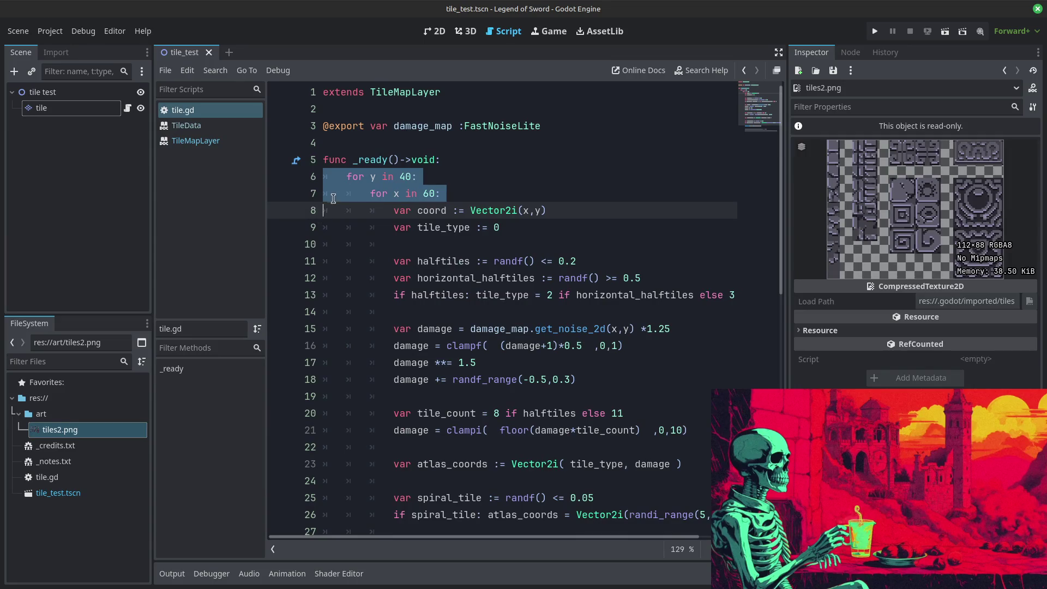
scroll(376, 273, "down", 7)
left_click(367, 319)
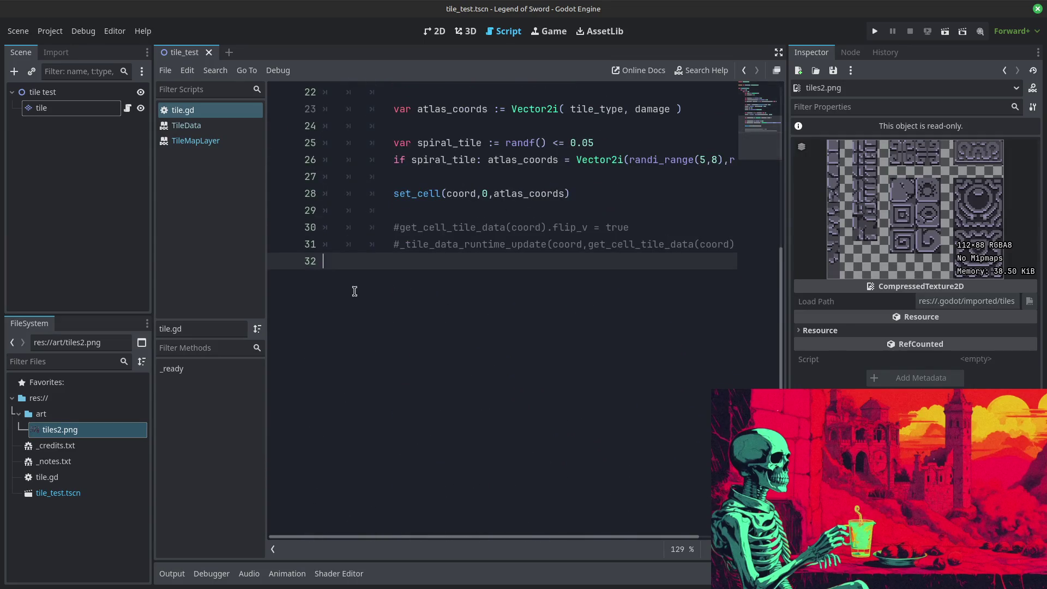
key("ctrl+v")
scroll(403, 371, "up", 2)
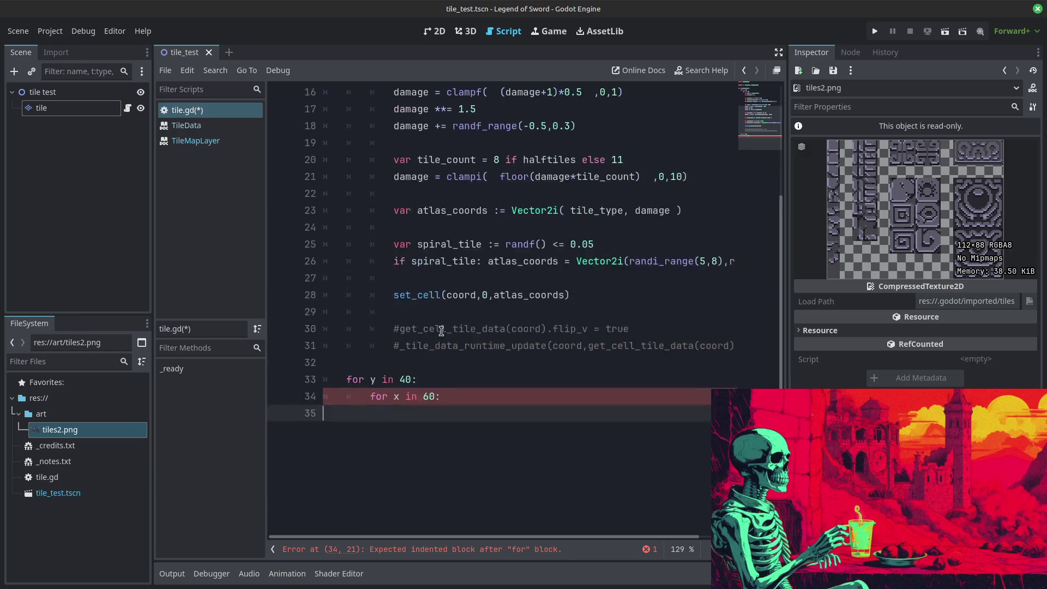
key("Tab")
key("Tab")
Step: Add var coord := Vector2i(x,y) above a this_tile := get_cell(coord) line
type("get_cell")
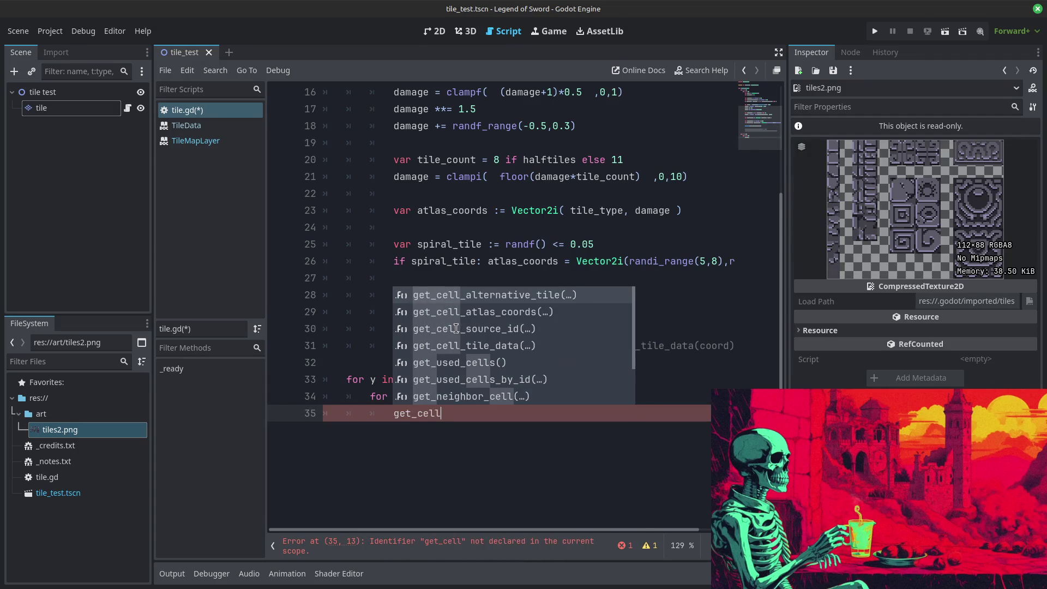
key("BackSpace")
key("BackSpace")
key("BackSpace")
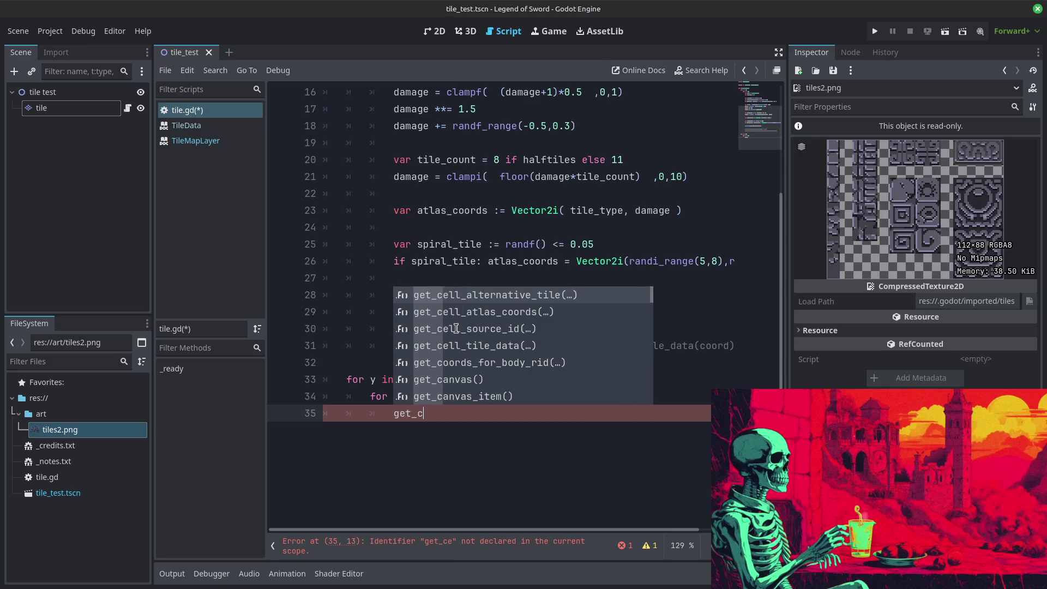
type("this")
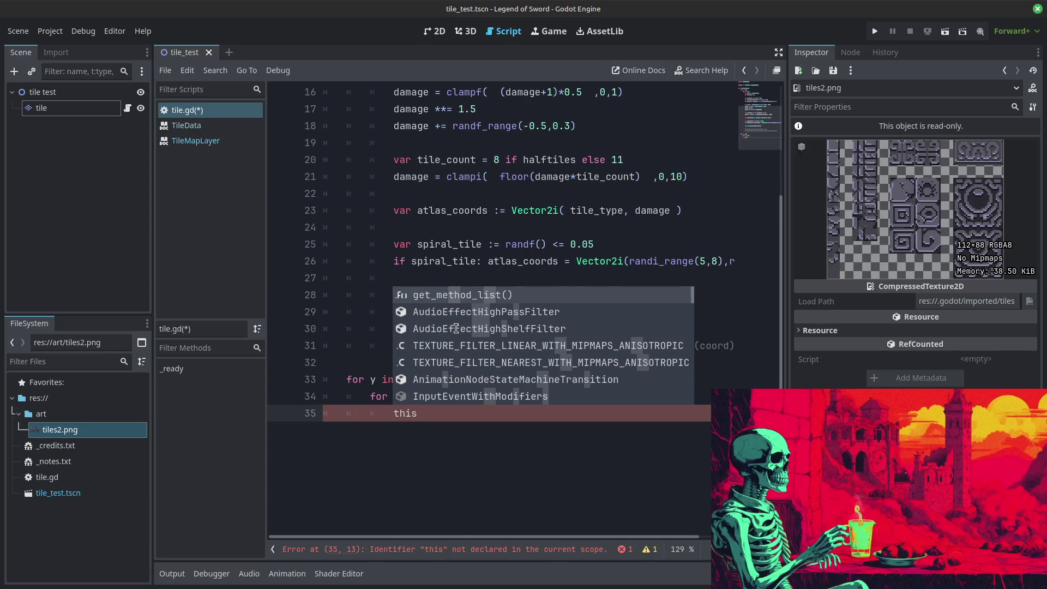
type("_tile := ")
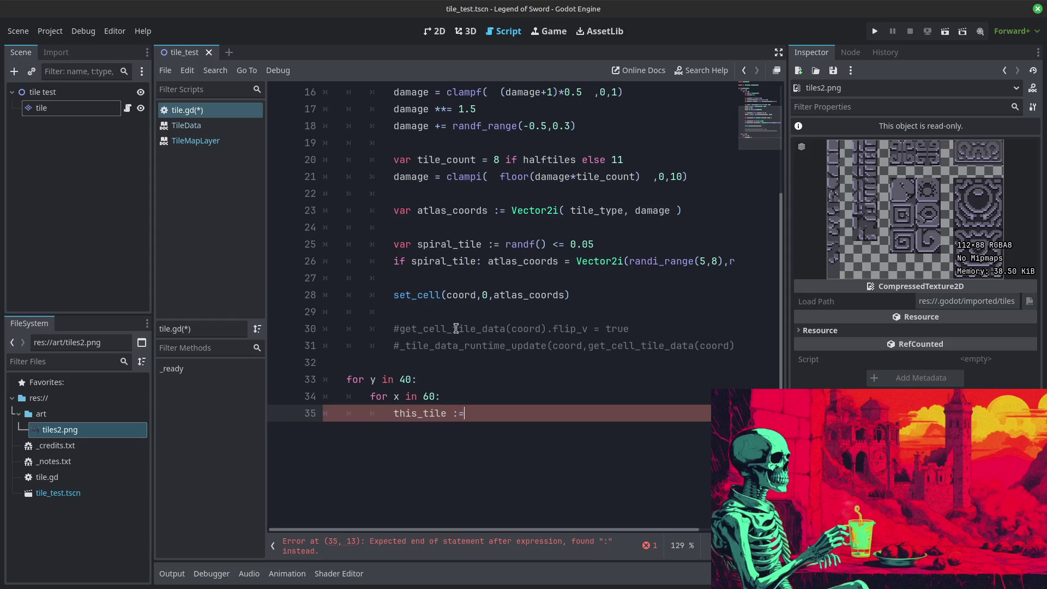
type("get_cell")
key("BackSpace")
type("(")
type("coord)")
key("Up")
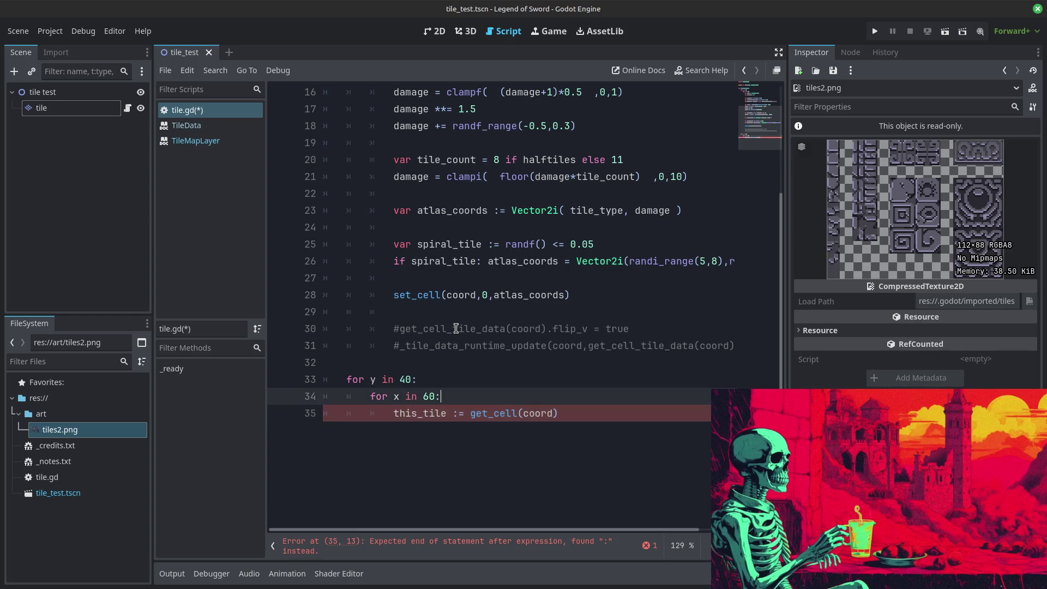
key("Return")
type("var coord :")
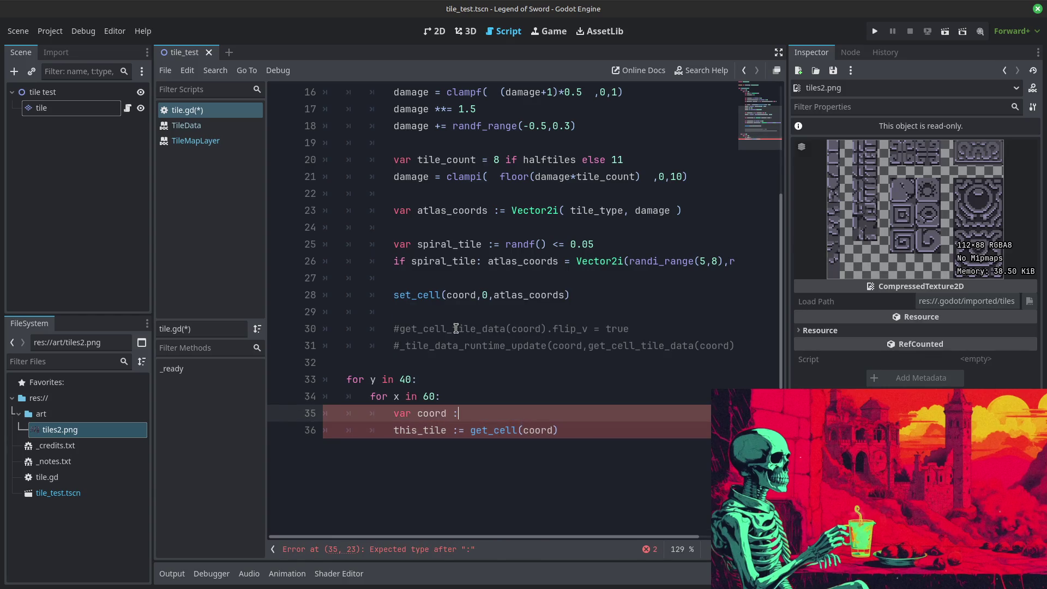
type("= ")
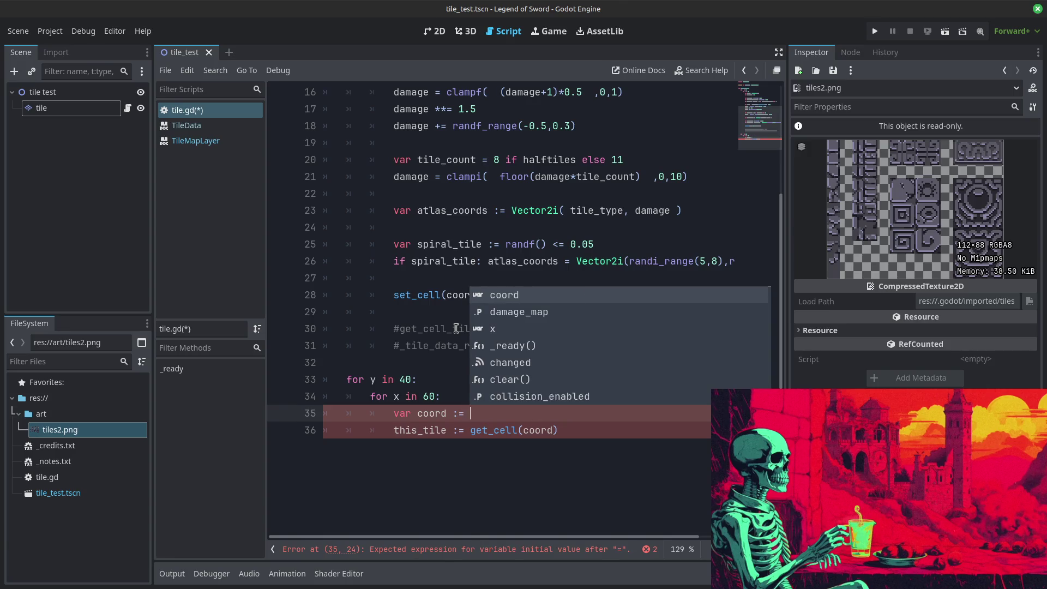
type("Vector2i(x,y)")
key("Down")
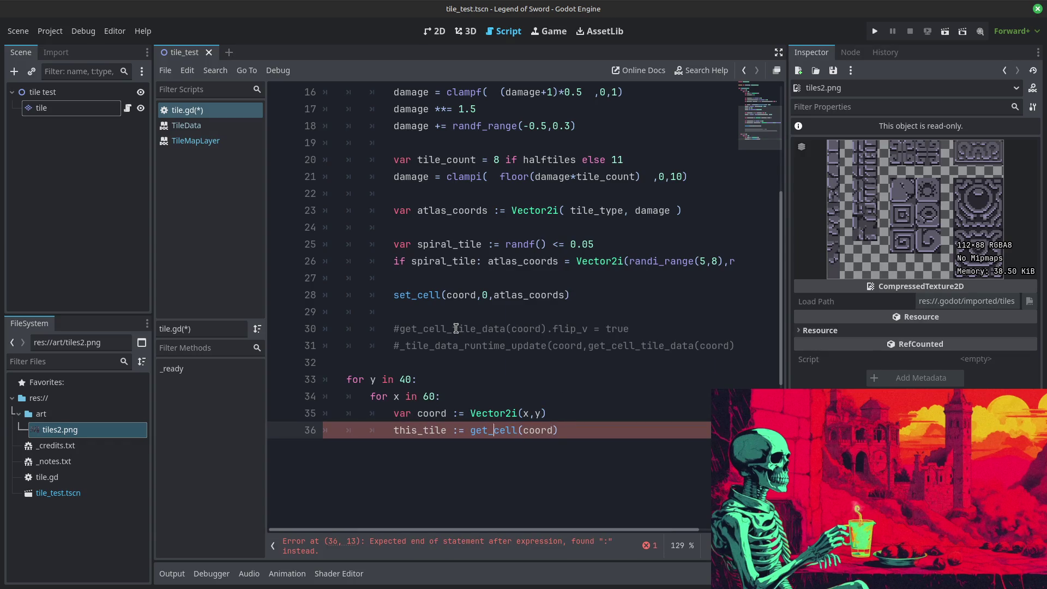
Step: Complete the line as var this_tile := get_cell_atlas_coords(coord), with an empty line below
type("var")
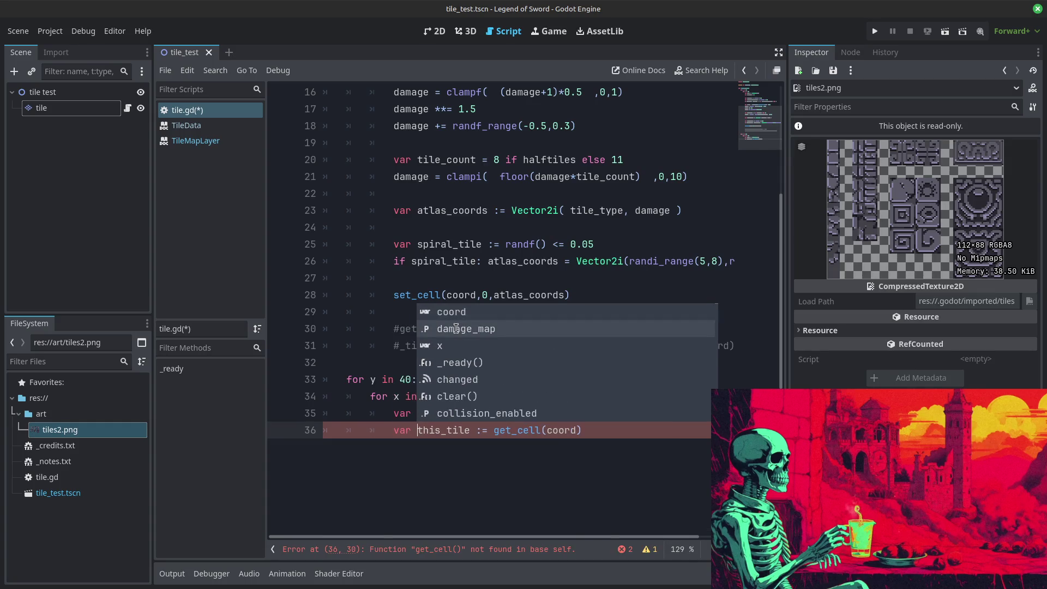
key("Escape")
key("End")
key("Return")
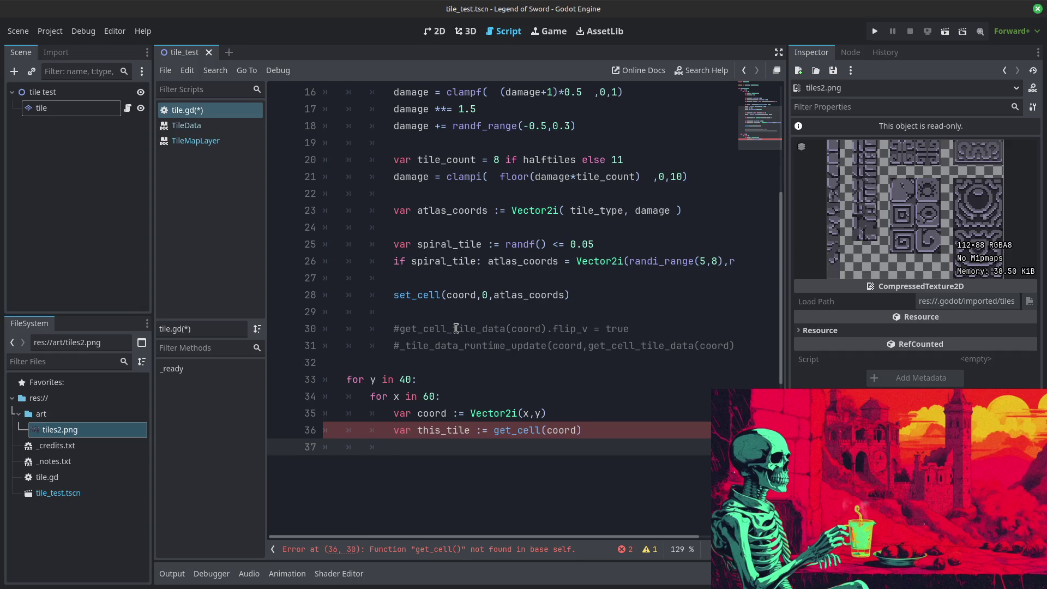
key("Up")
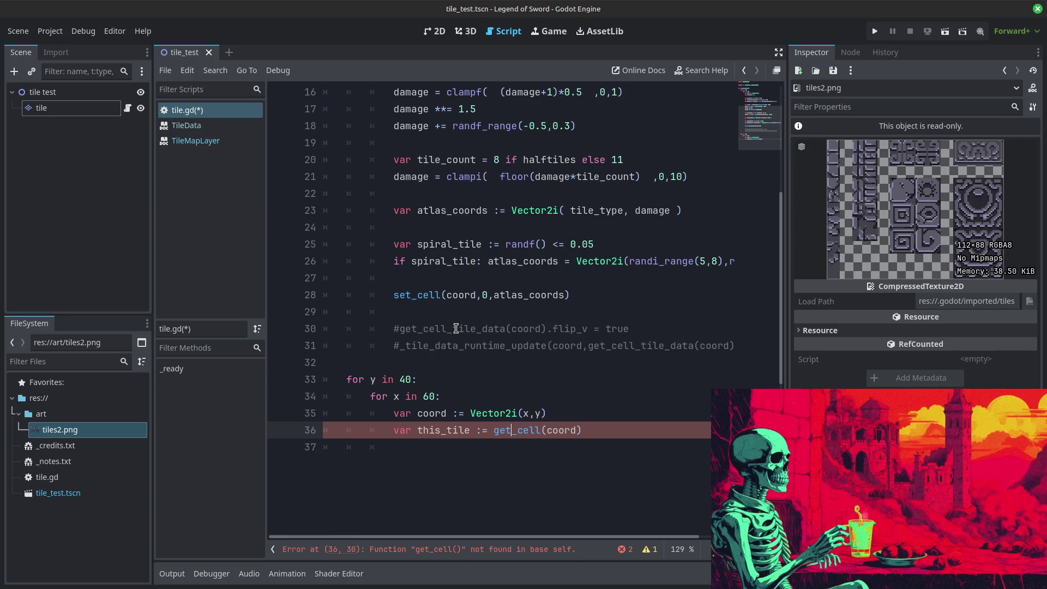
key("Right")
key("Right")
type("_a")
key("Return")
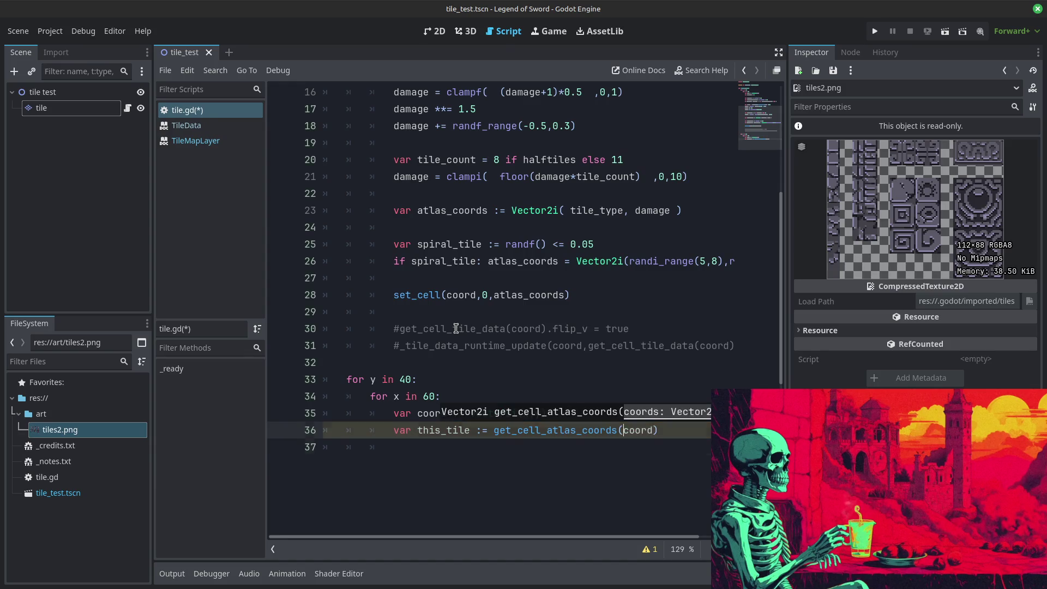
key("Down")
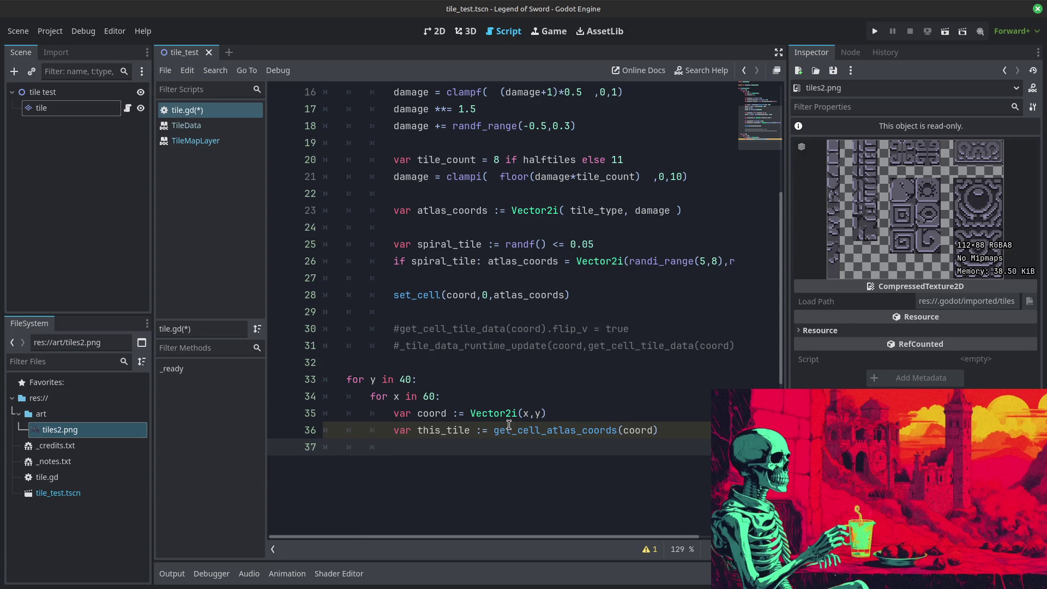
Step: Check the tilemap in the 2D view, then return to tile.gd and review the script
left_click(435, 32)
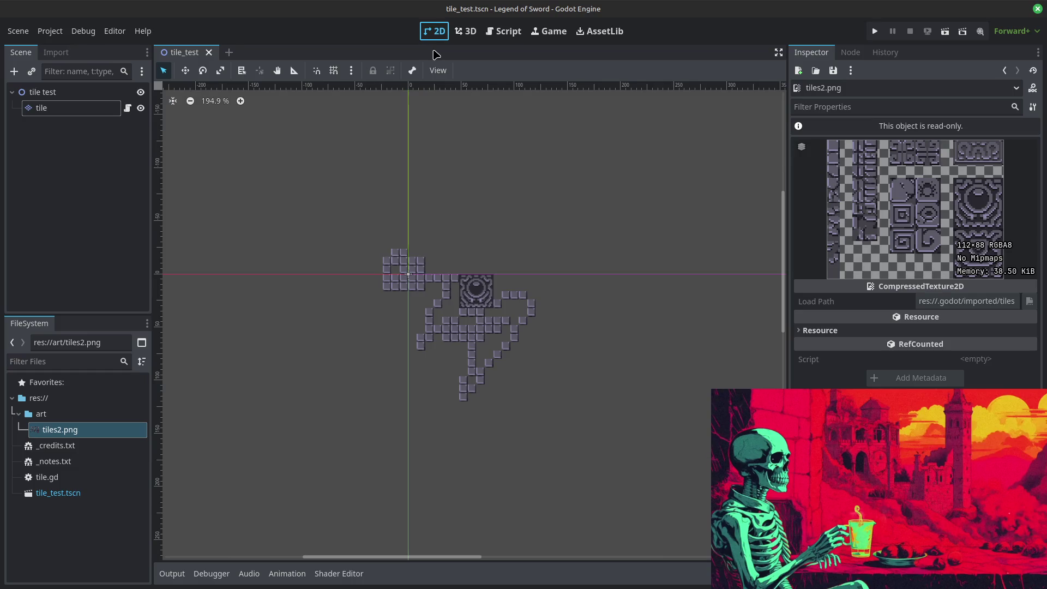
scroll(398, 379, "up", 3)
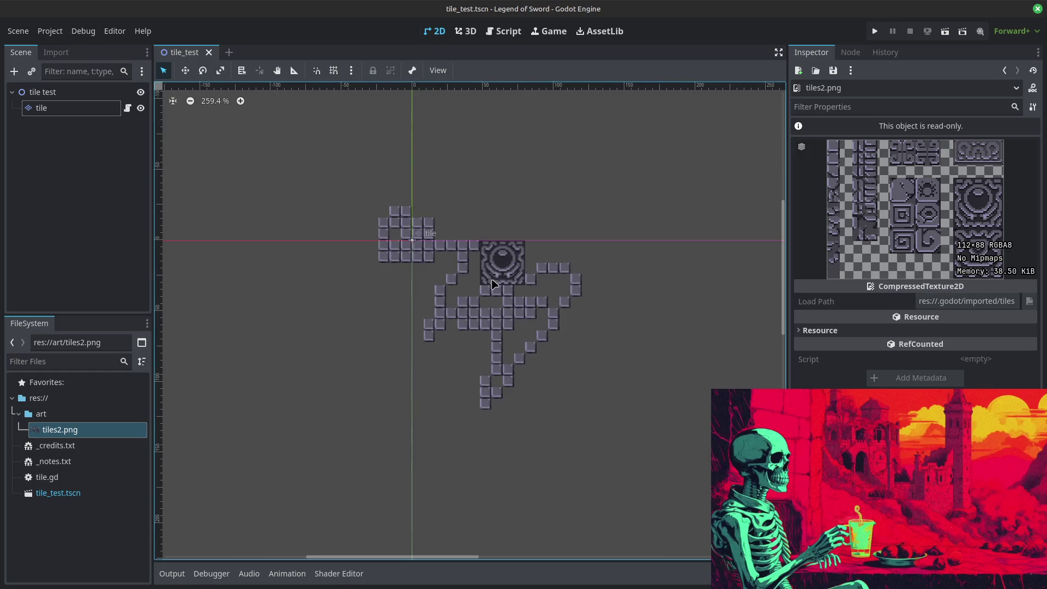
left_click(503, 32)
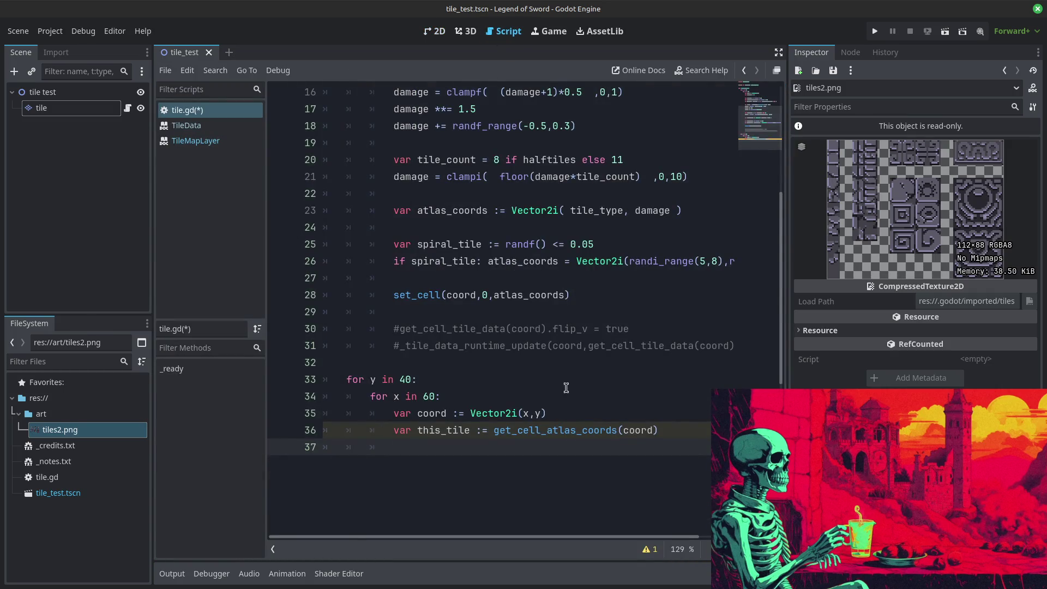
scroll(566, 388, "up", 5)
scroll(567, 386, "down", 8)
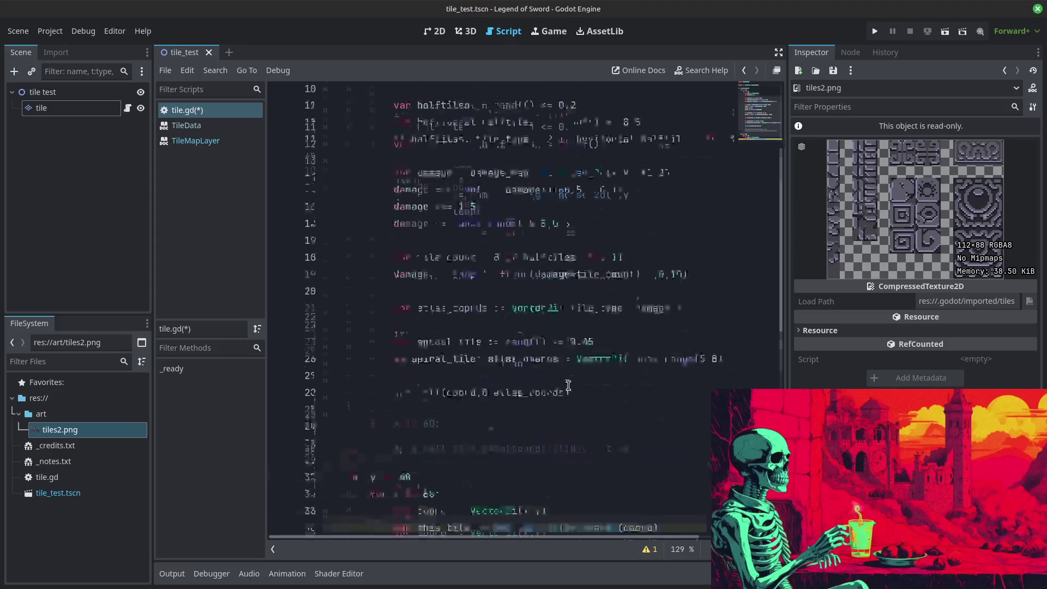
scroll(568, 379, "up", 6)
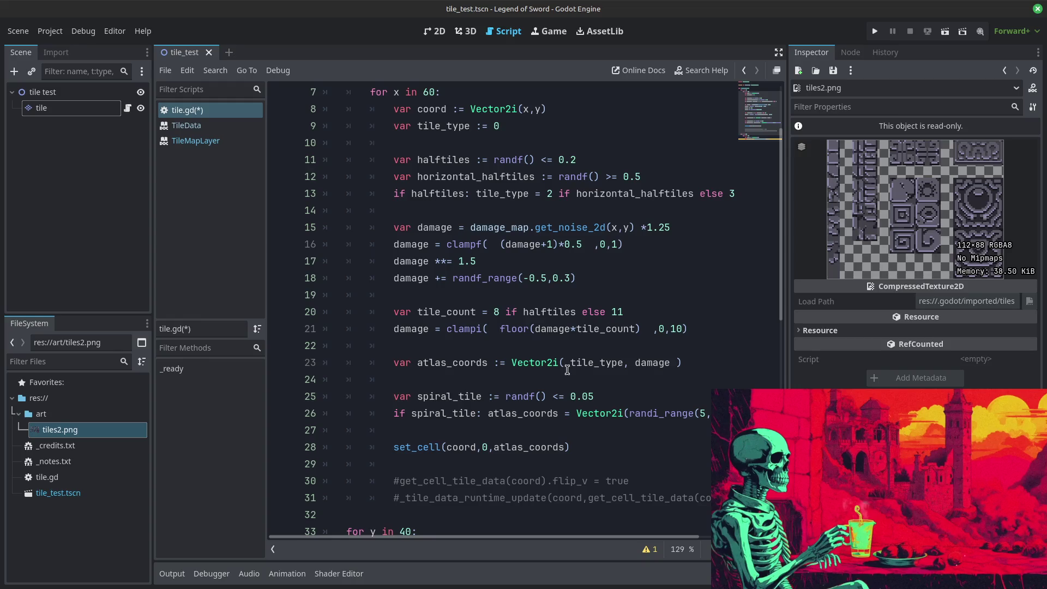
scroll(568, 369, "up", 2)
scroll(567, 370, "down", 3)
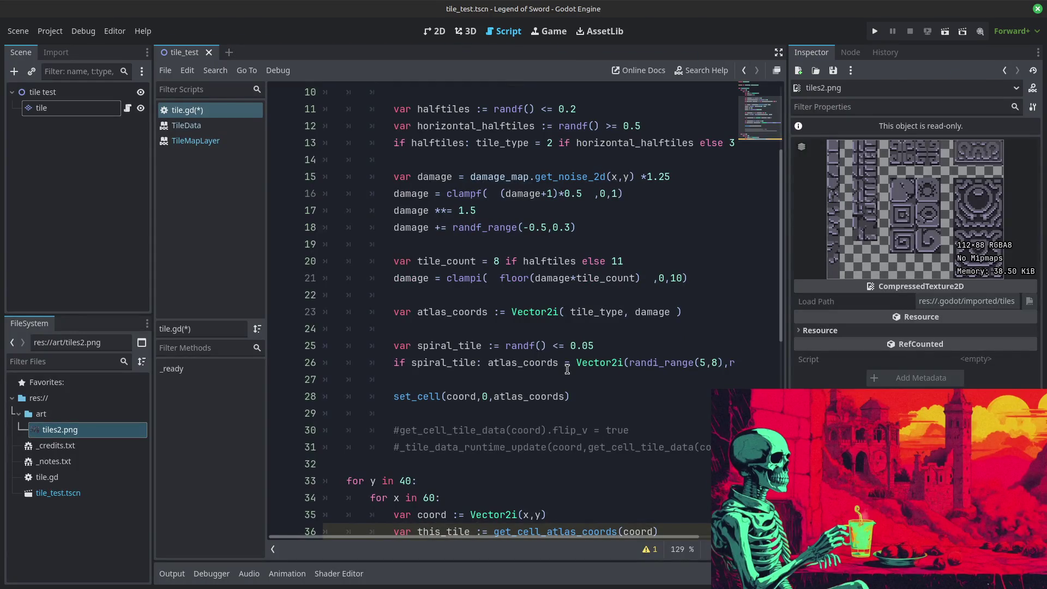
scroll(568, 369, "down", 3)
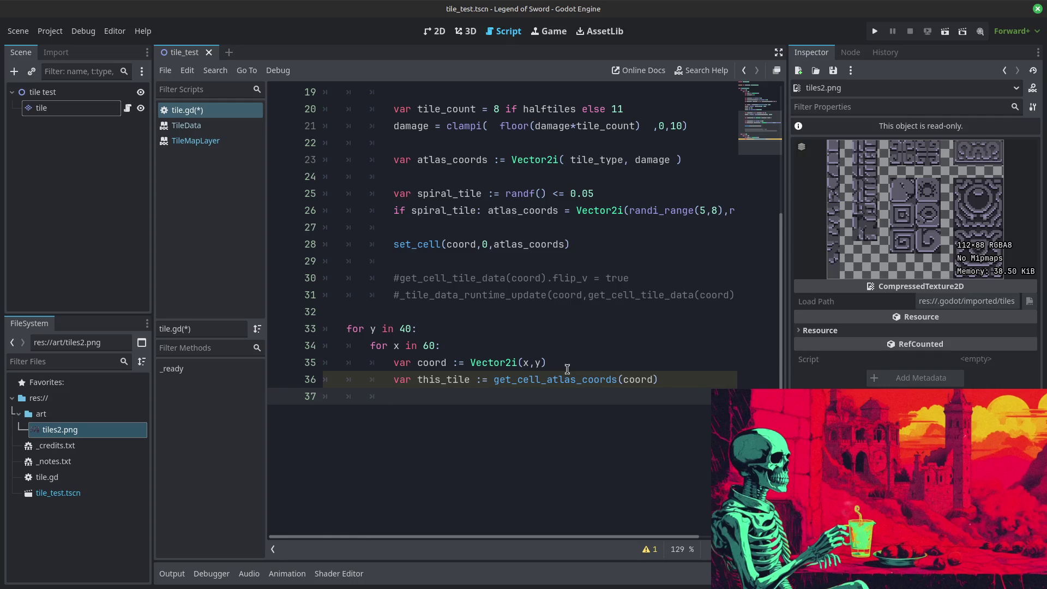
scroll(567, 369, "up", 1)
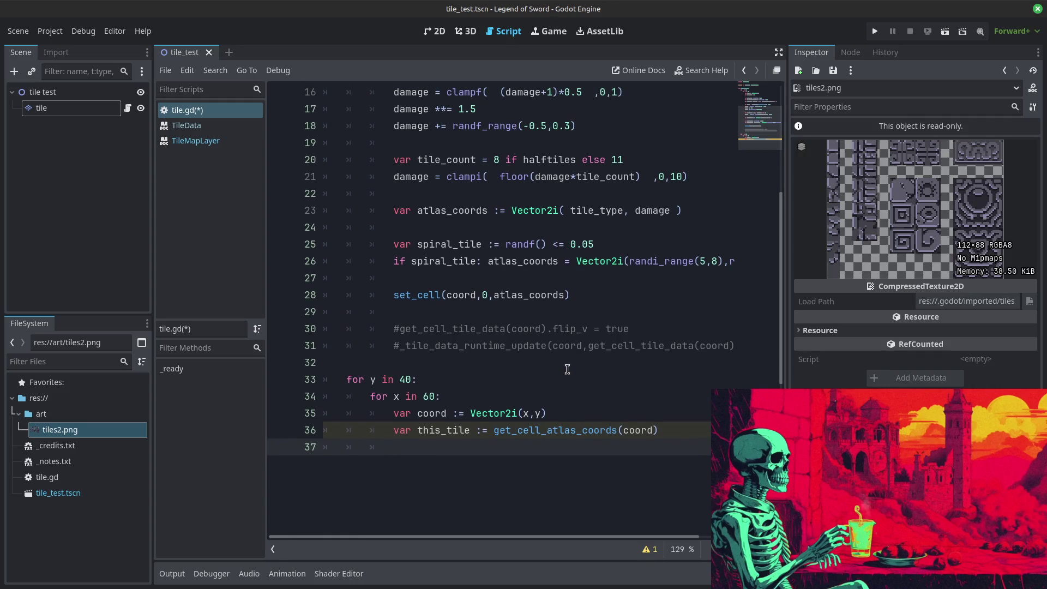
scroll(568, 370, "down", 1)
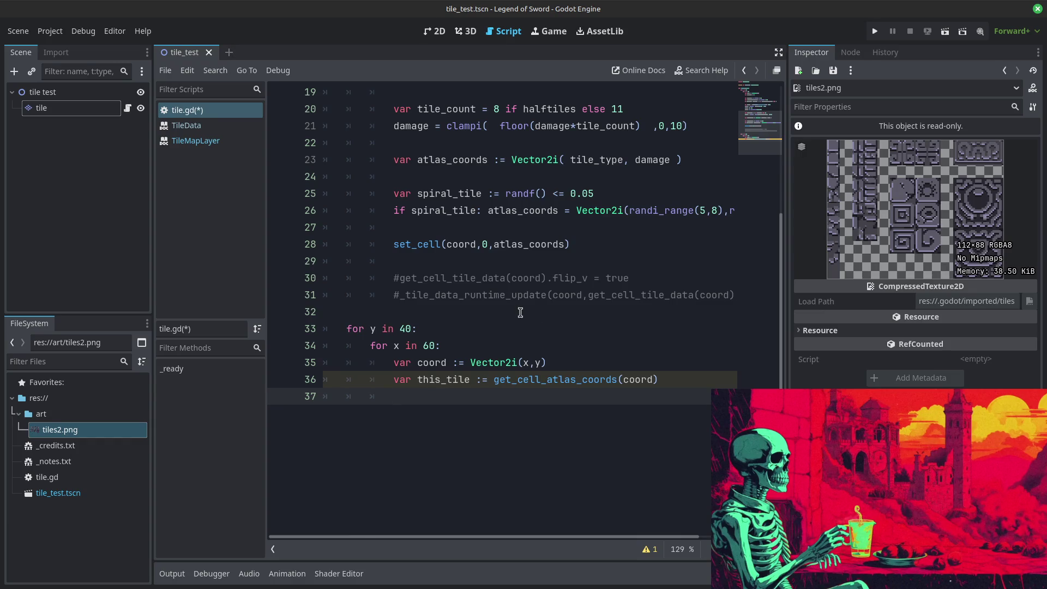
scroll(520, 313, "up", 2)
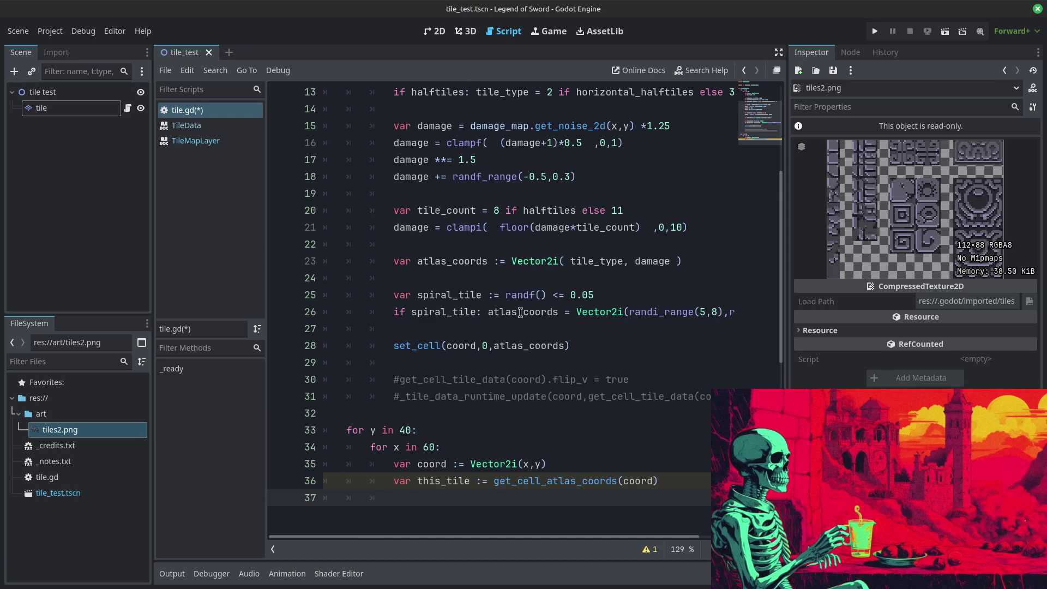
scroll(520, 312, "up", 1)
scroll(520, 312, "down", 4)
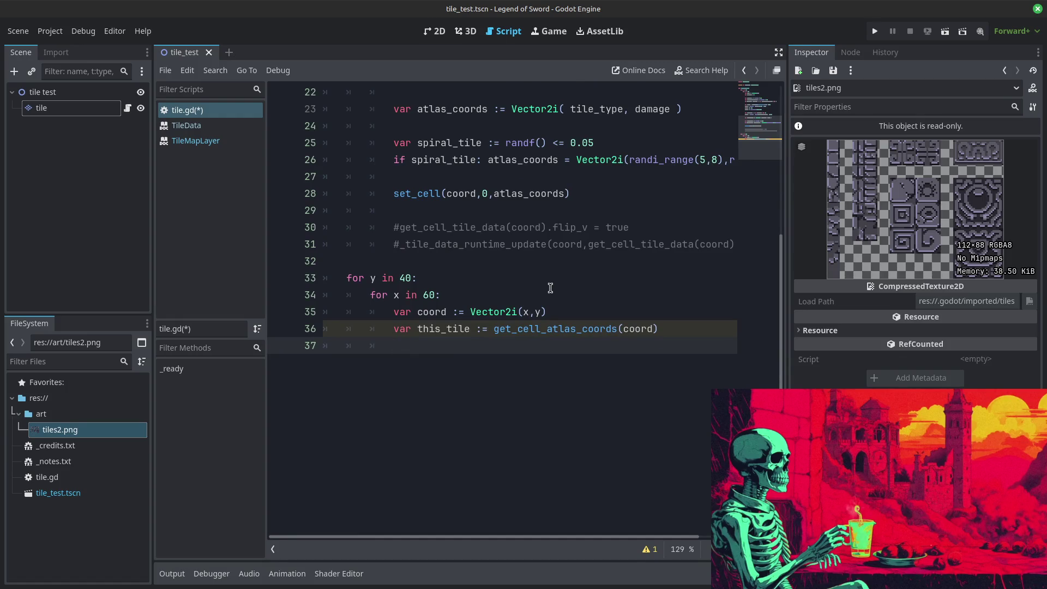
scroll(554, 244, "up", 3)
scroll(600, 300, "down", 3)
scroll(608, 296, "up", 5)
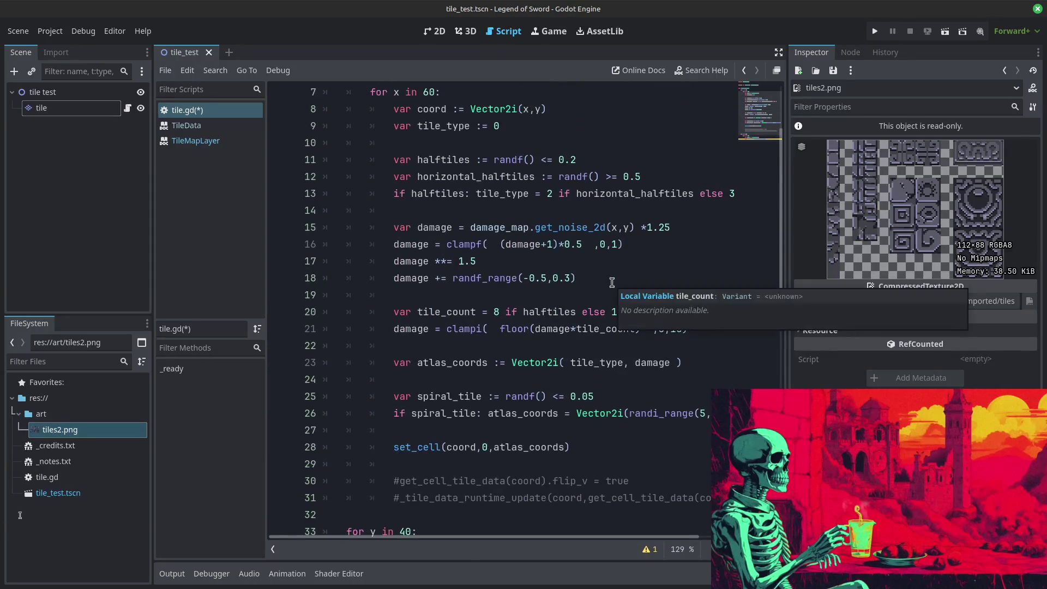
scroll(611, 280, "down", 3)
scroll(610, 275, "up", 4)
scroll(610, 271, "down", 3)
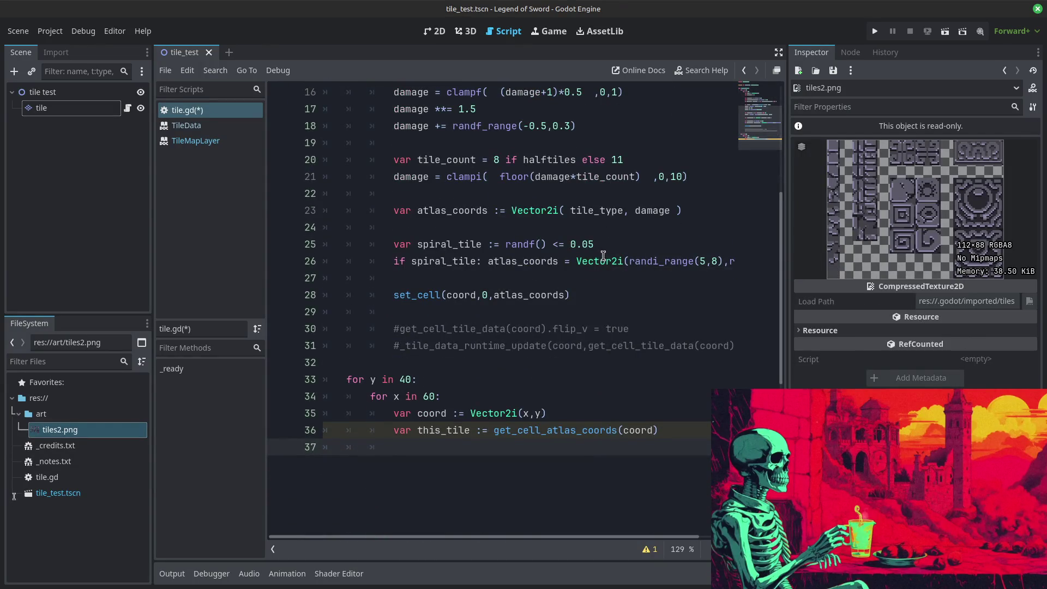
scroll(587, 234, "up", 4)
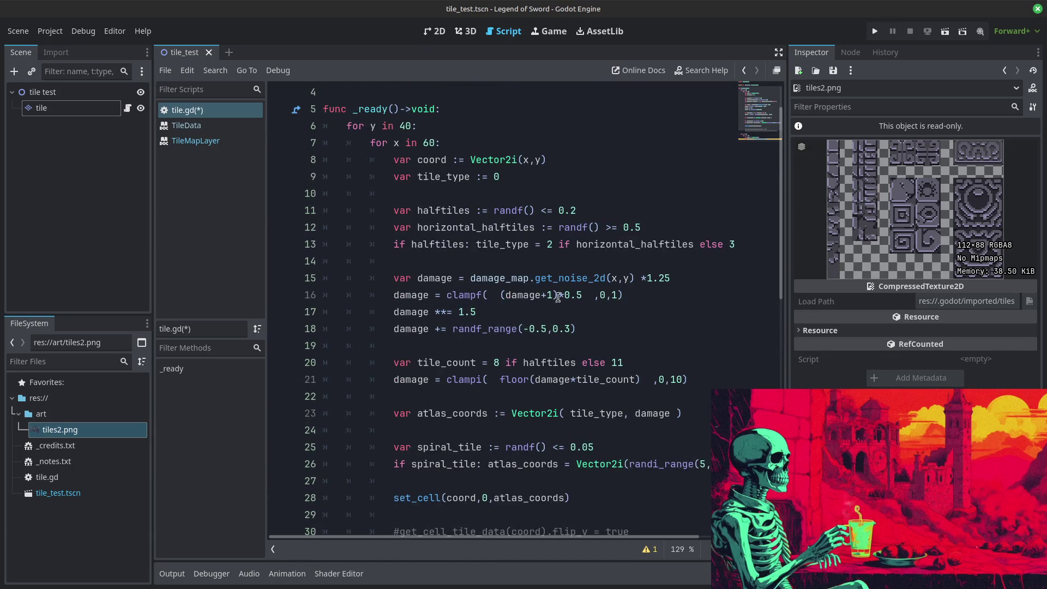
scroll(503, 321, "down", 2)
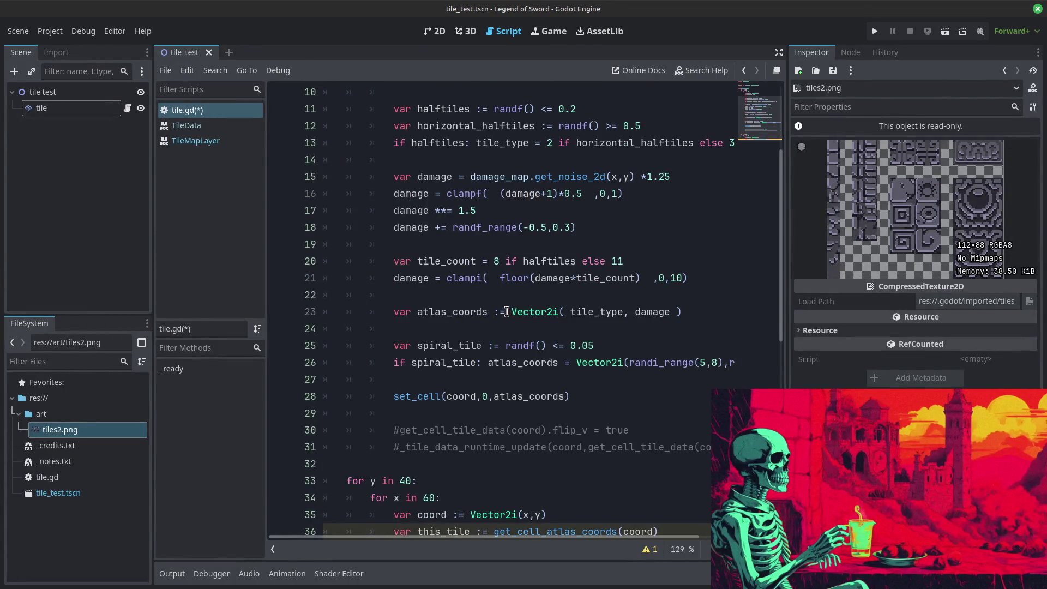
Step: Start a new indented line below the this_tile lookup
key("Return")
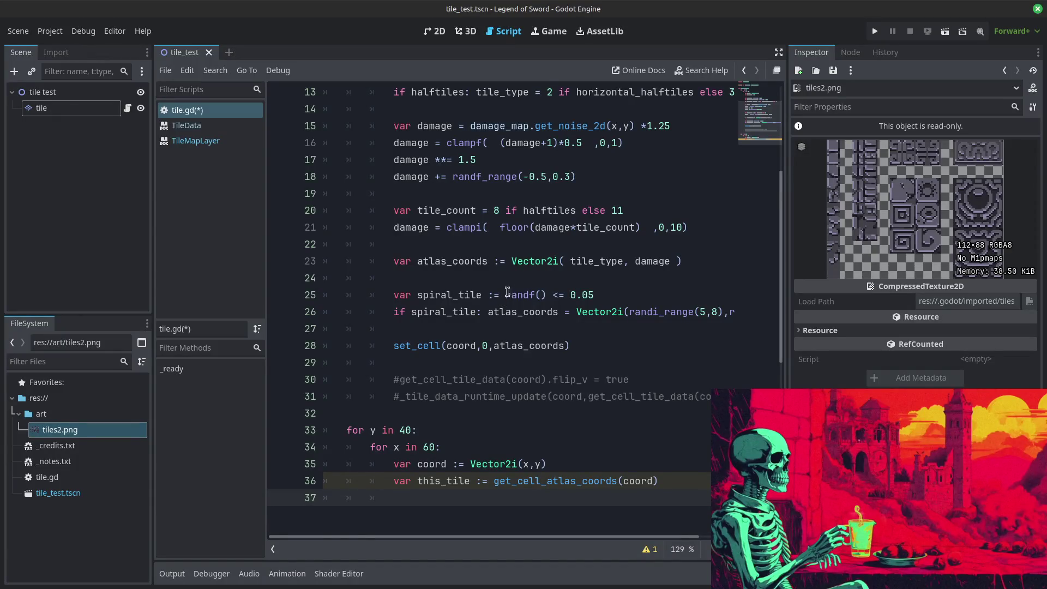
scroll(497, 279, "down", 1)
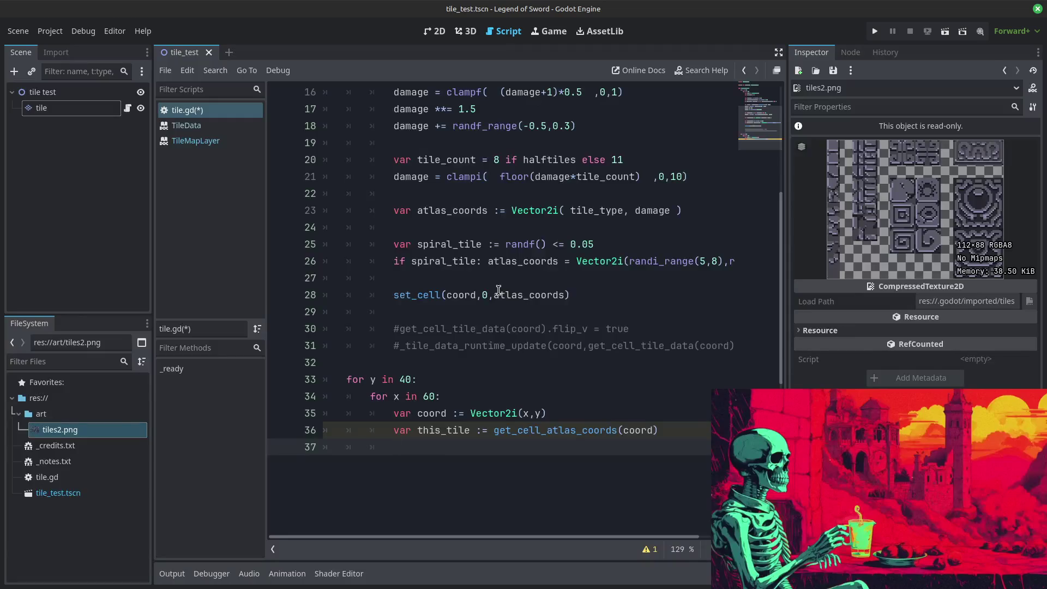
scroll(499, 289, "up", 2)
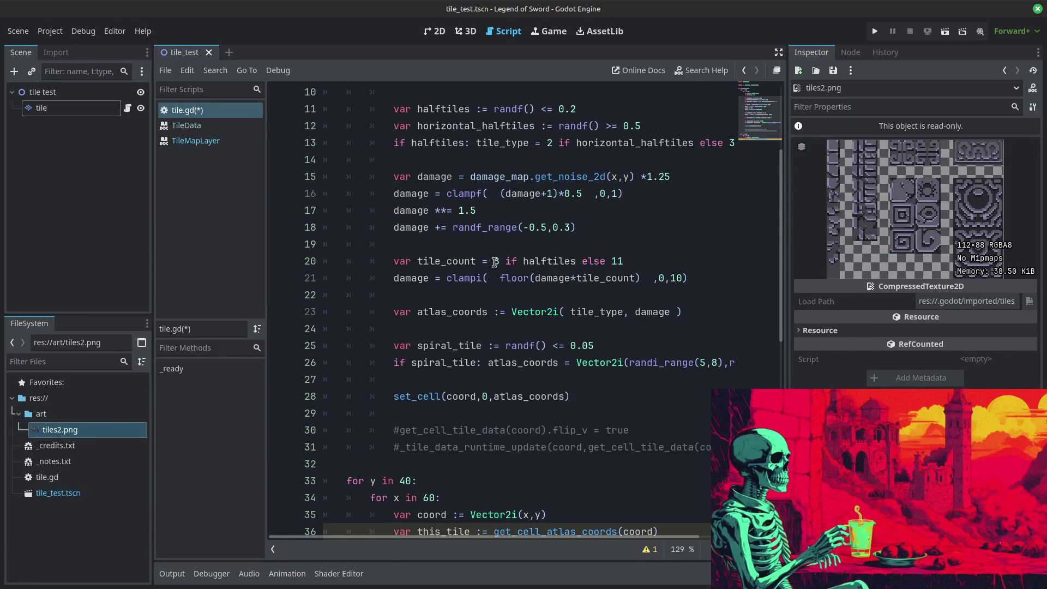
scroll(494, 262, "down", 1)
scroll(490, 260, "down", 2)
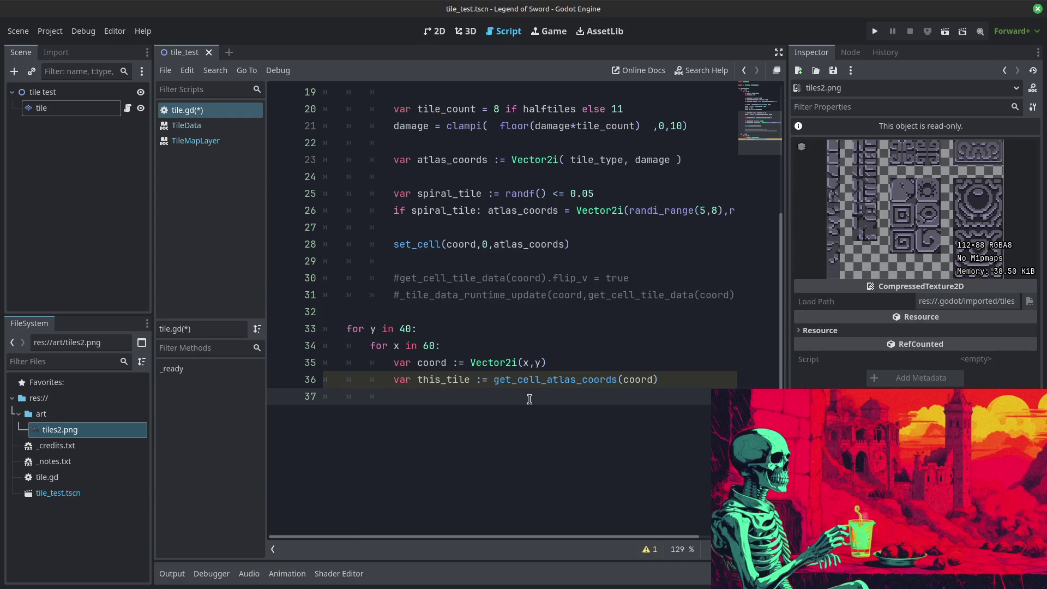
Step: Add right_tile and down_tile variables, each assigned a copy of get_cell_atlas_coords(coord)
type("var ri")
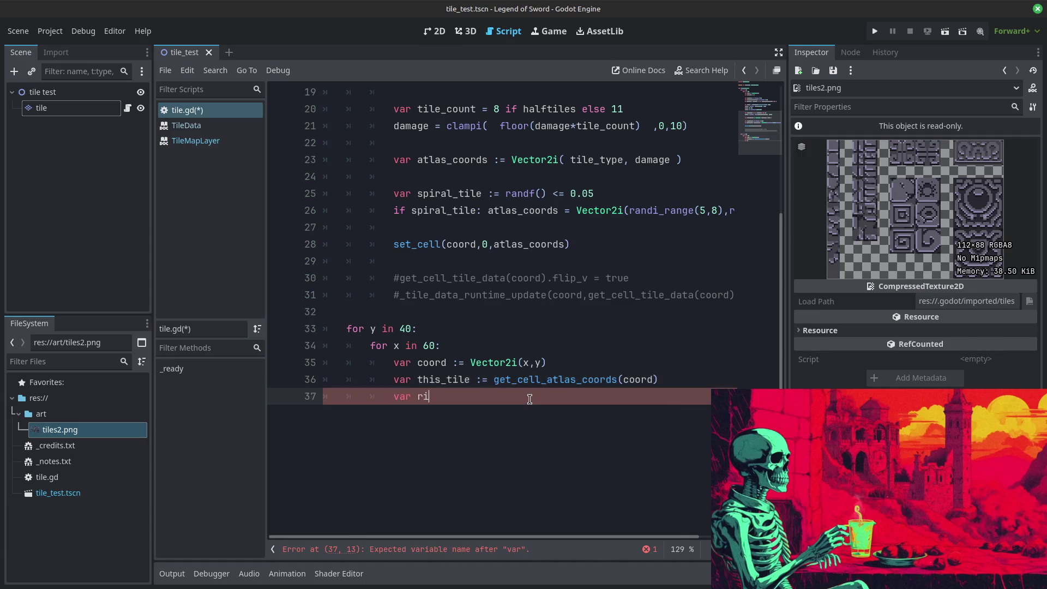
type("ght_tile :=")
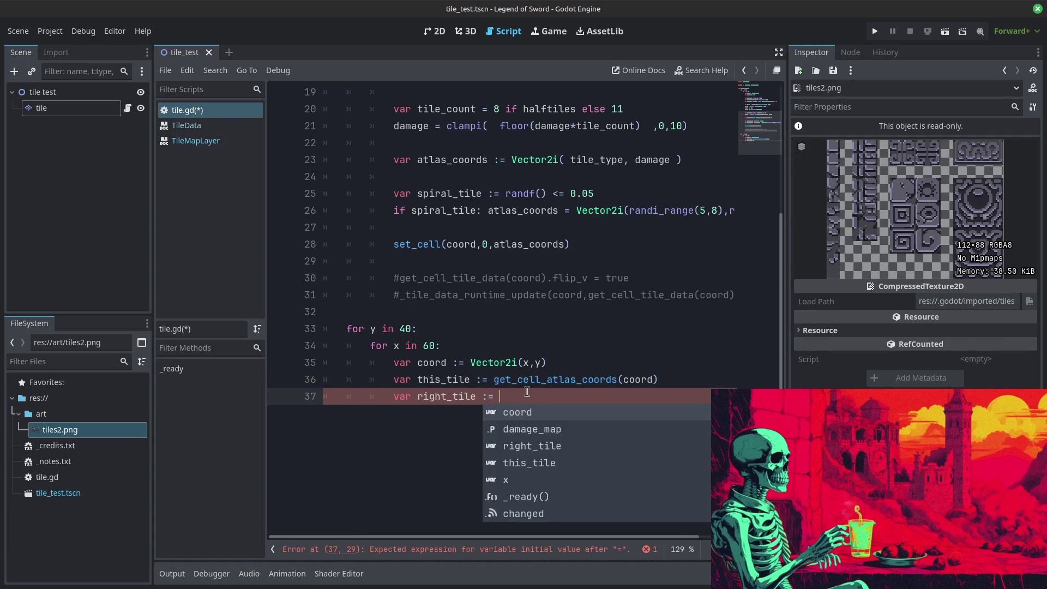
key("Escape")
double_click(618, 379)
left_click(678, 377, "shift")
key("ctrl+c")
left_click(540, 402)
key("ctrl+v")
key("Return")
type("ar do")
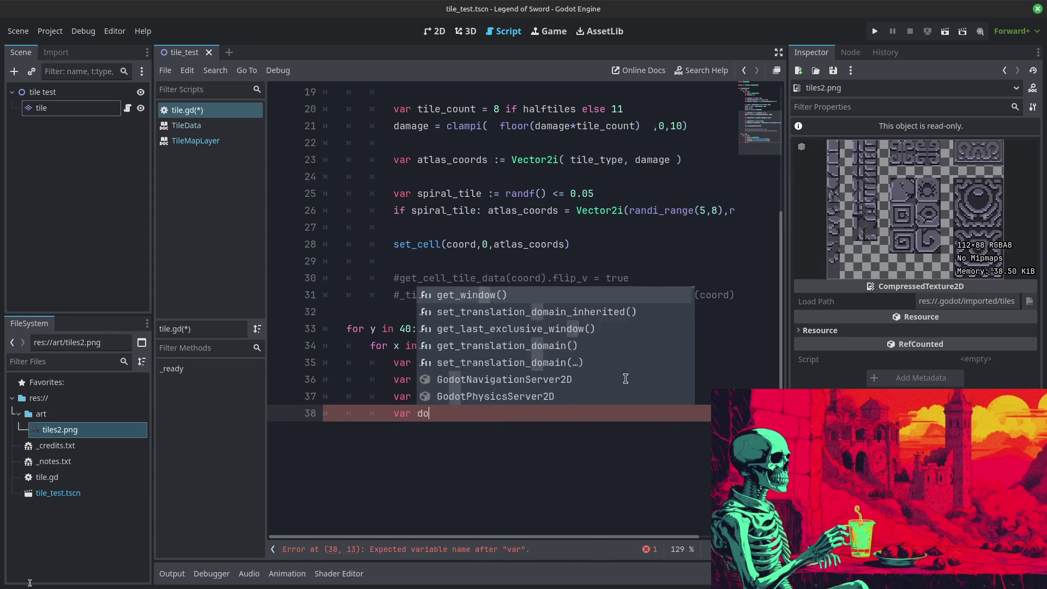
type("wn_tile :=")
key("ctrl+v")
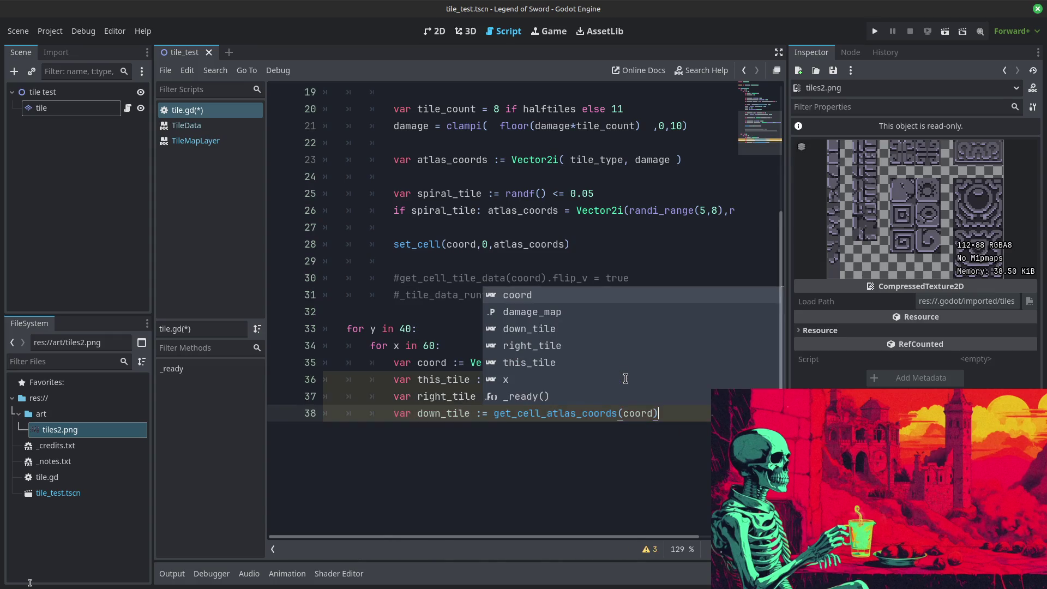
Step: Offset the calls to coord + Vector2i.DOWN and coord + Vector2i.RIGHT, fixing typos
left_click(653, 409)
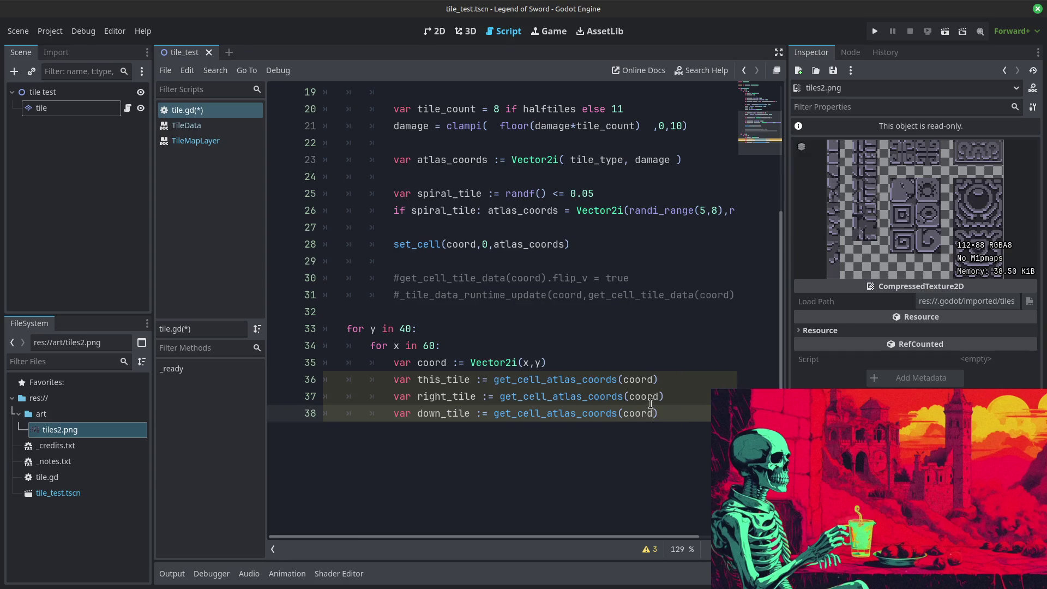
type("+Vectr")
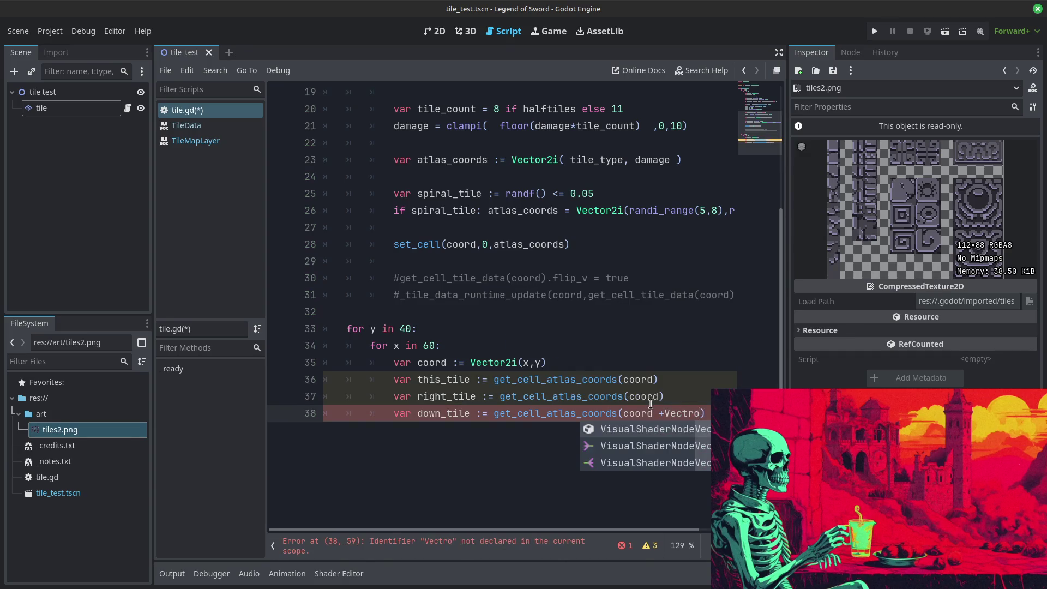
key("BackSpace")
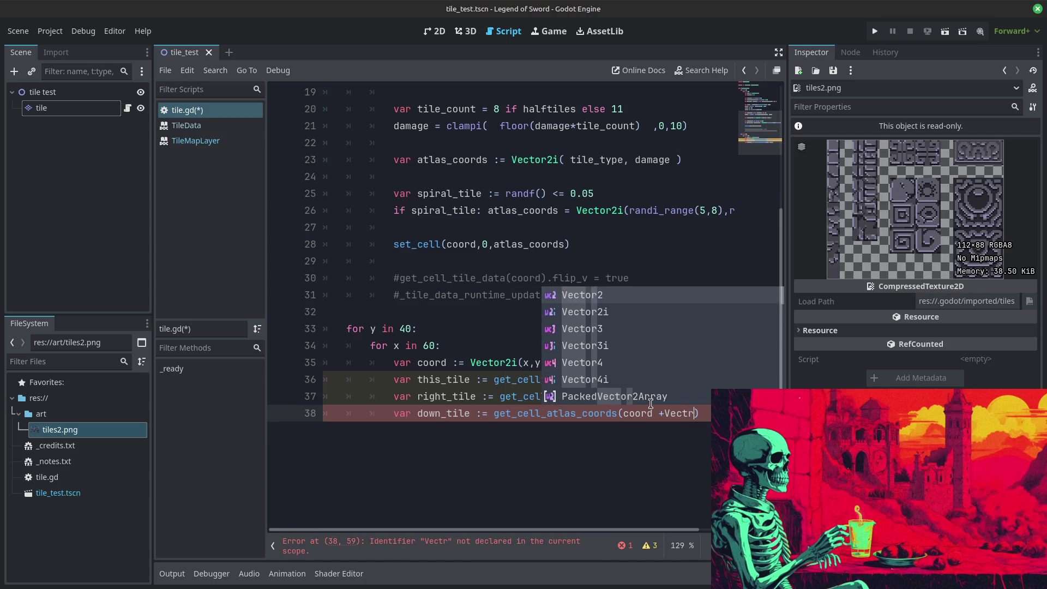
type("or2i")
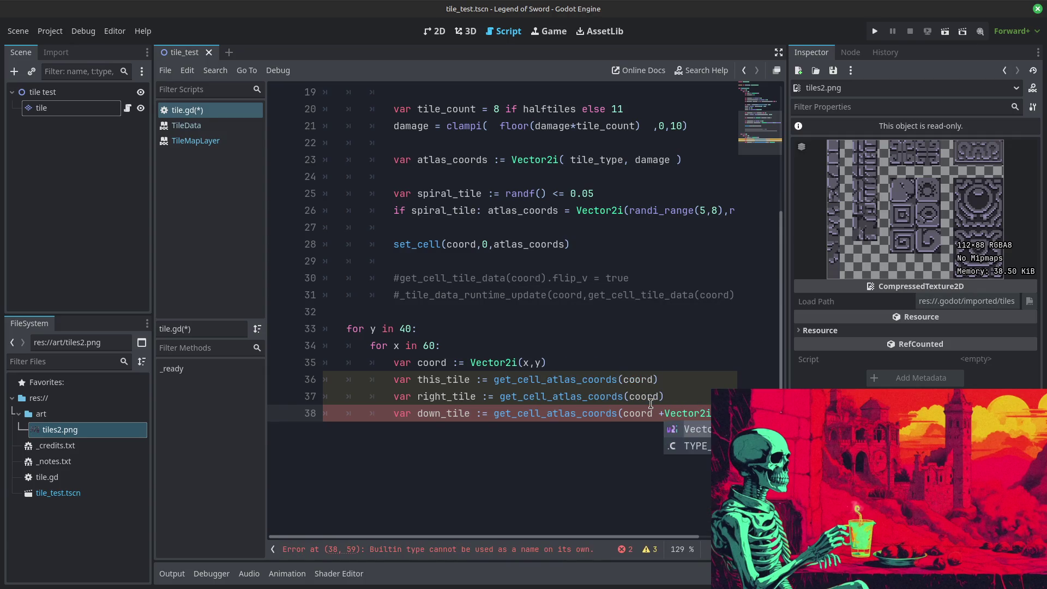
type(".DOWN")
left_click(651, 403)
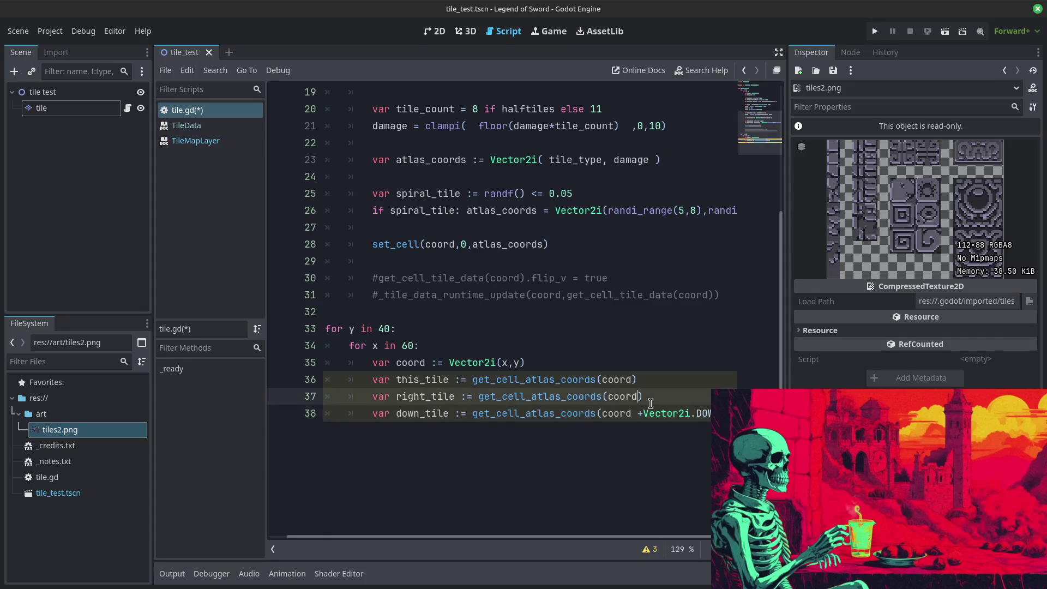
type("+Vectrti2i")
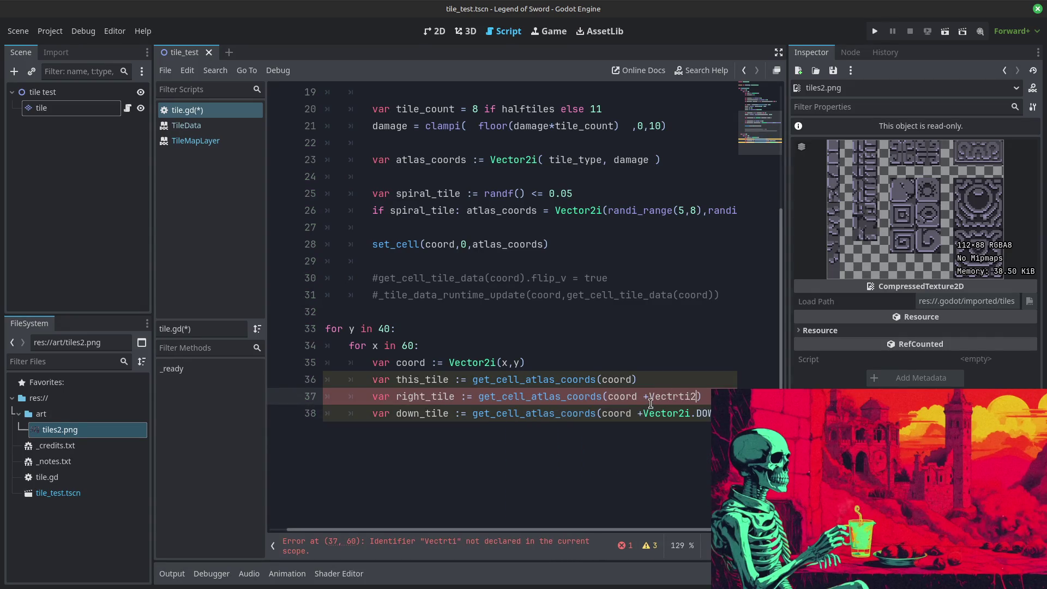
type(".RIGHT")
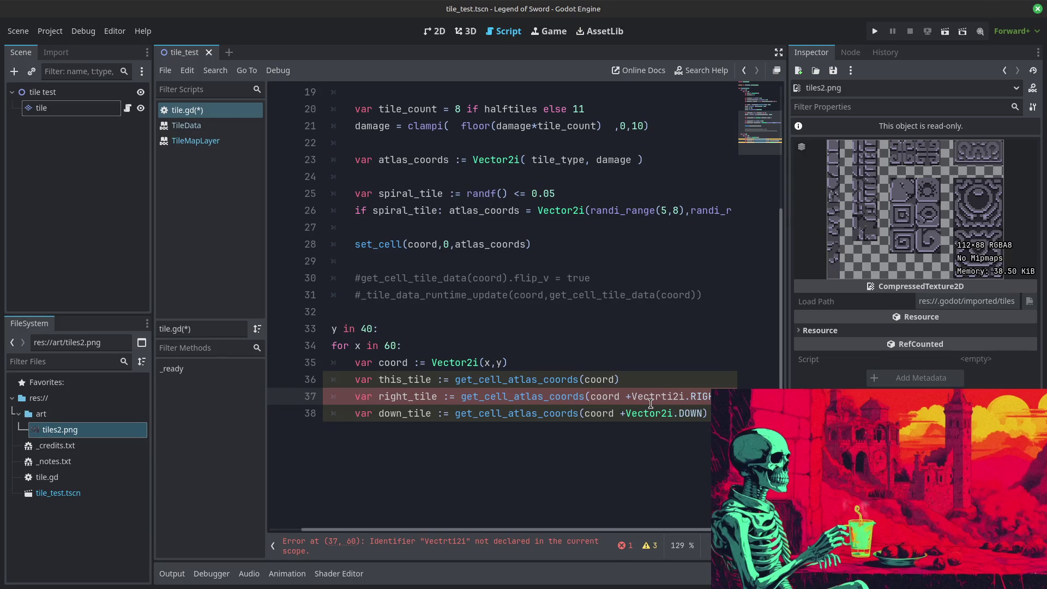
key("Left")
key("BackSpace")
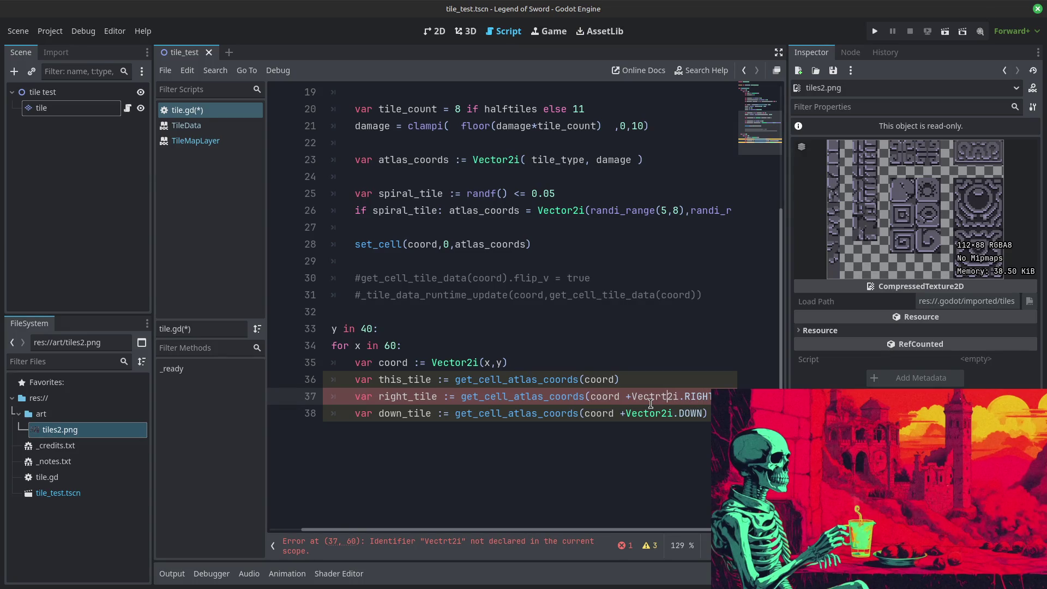
key("BackSpace")
key("BackSpace")
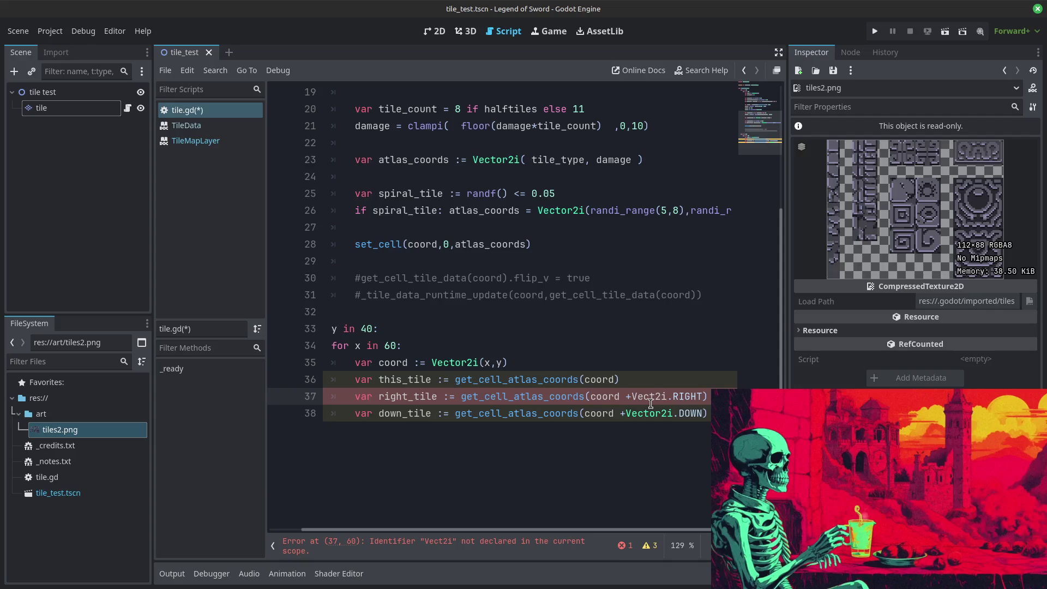
type("or")
left_click(608, 289)
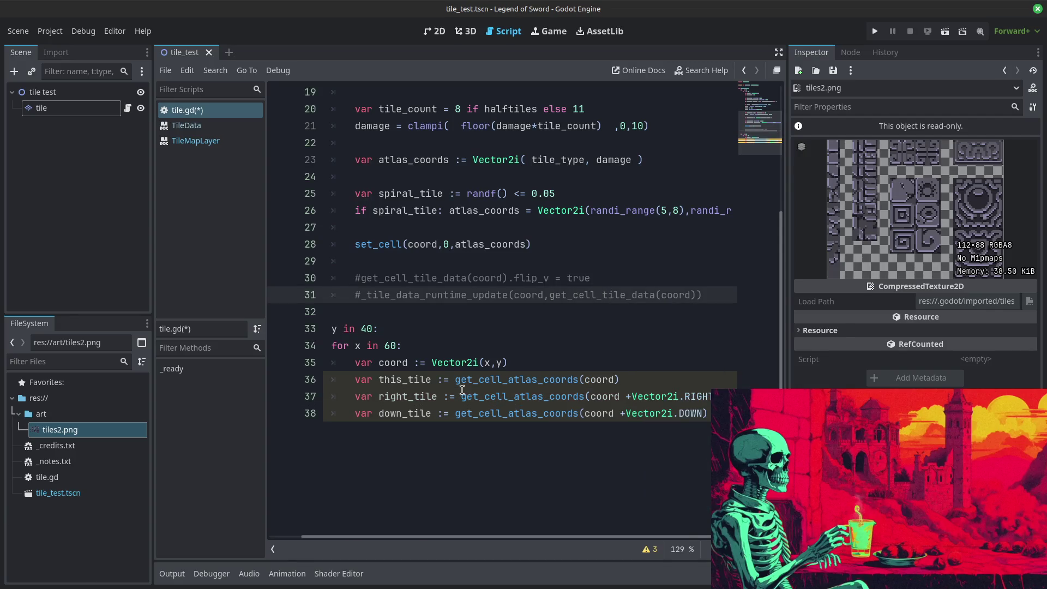
scroll(462, 385, "down", 1)
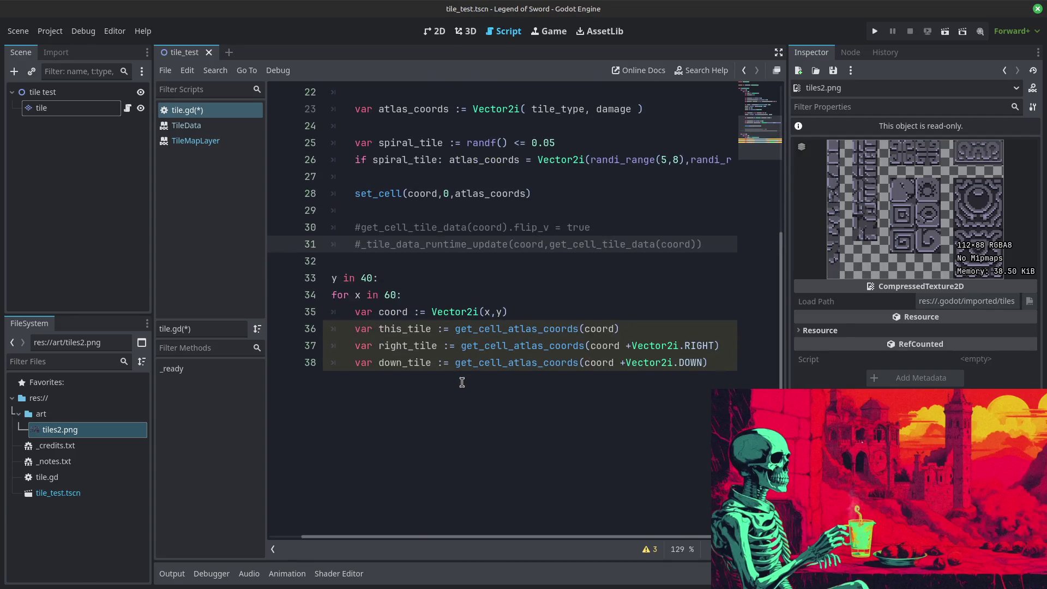
left_click(732, 360)
key("Return")
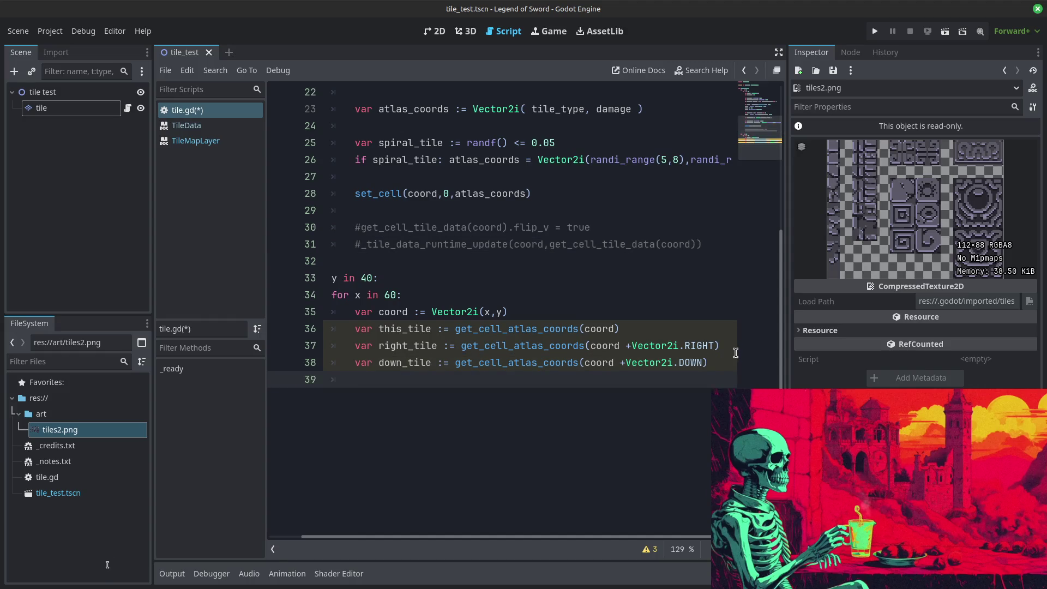
Step: Add 'if this_tile == right_tile or this_tile == down_tile:' and copy line 26's atlas_coords assignment
type("if this_tile == right_tile")
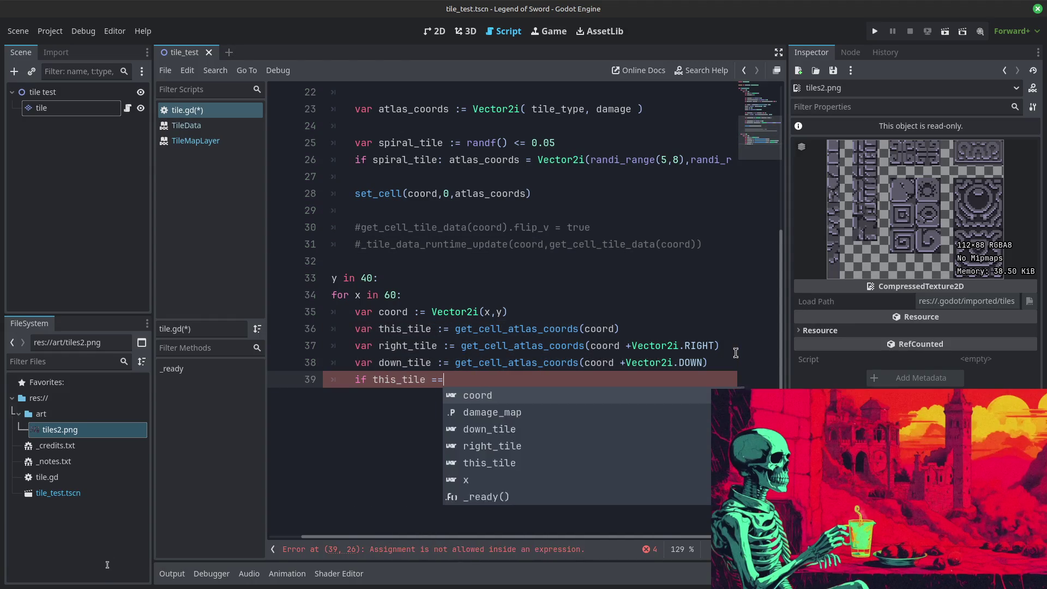
type(" or ")
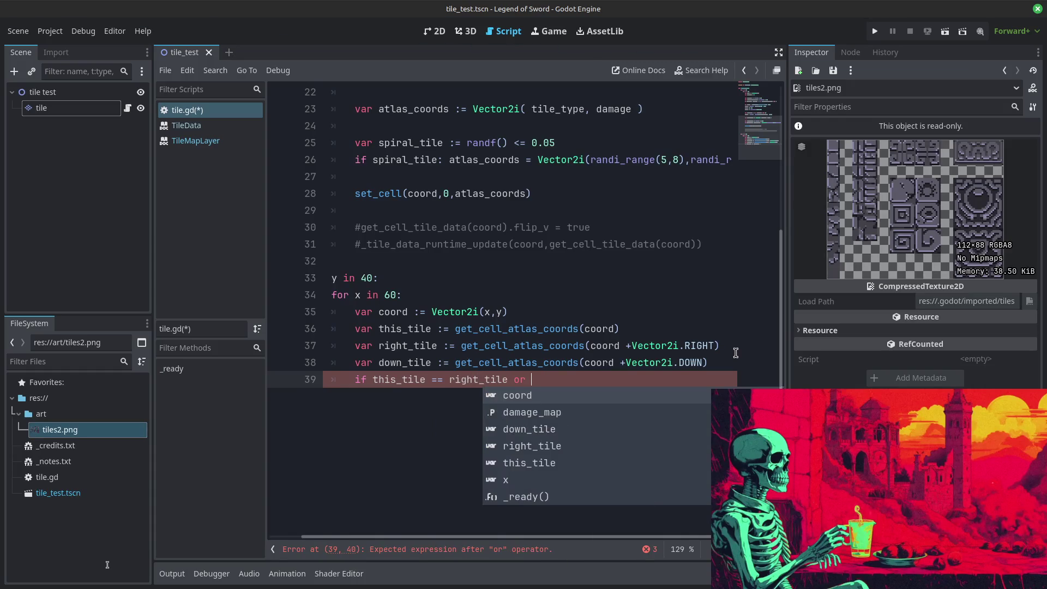
type("this_tile")
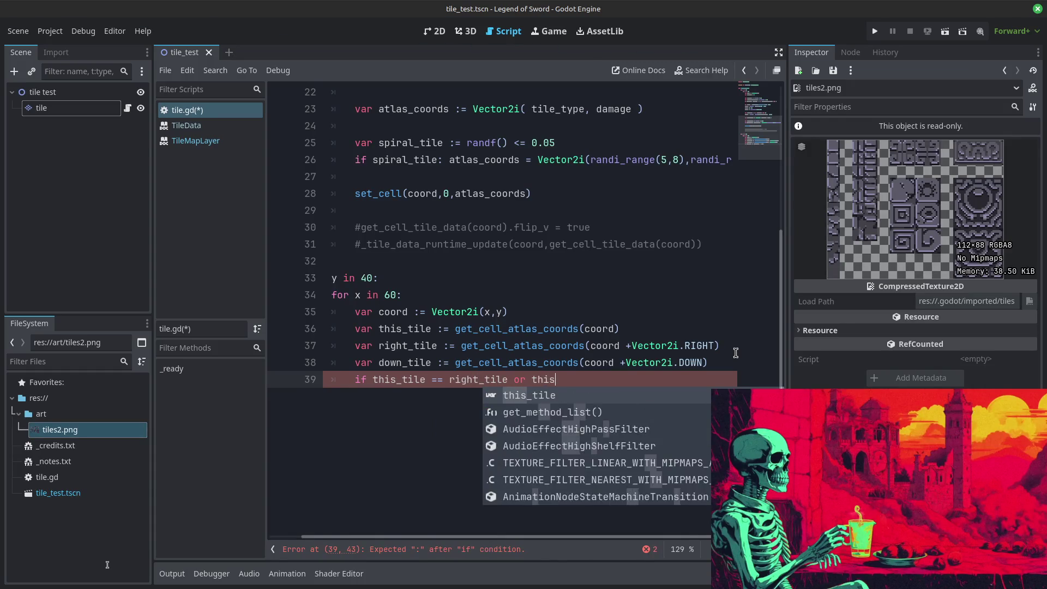
type(" == down_tile:")
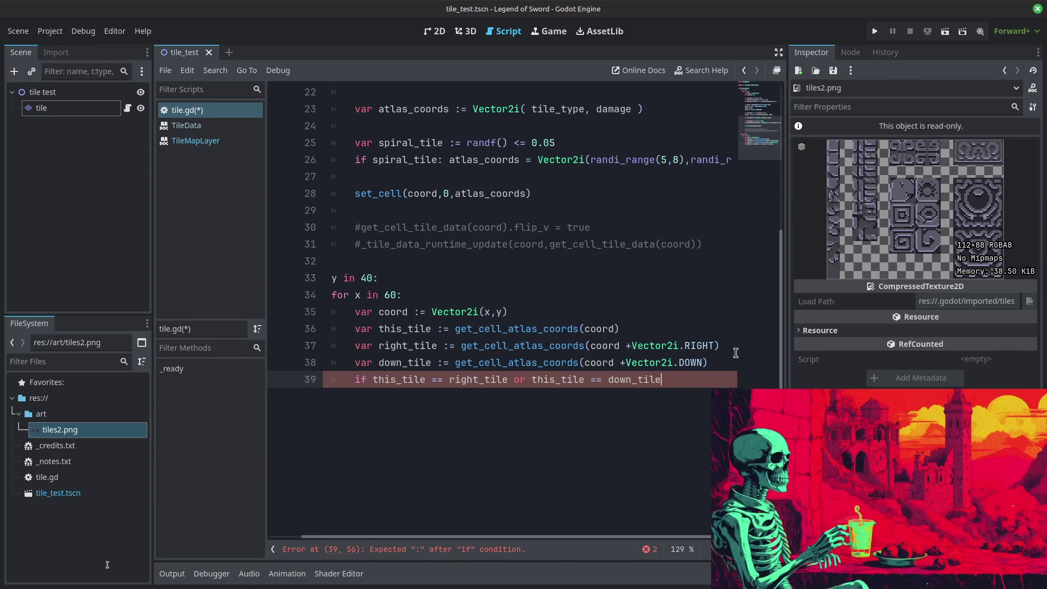
key("Return")
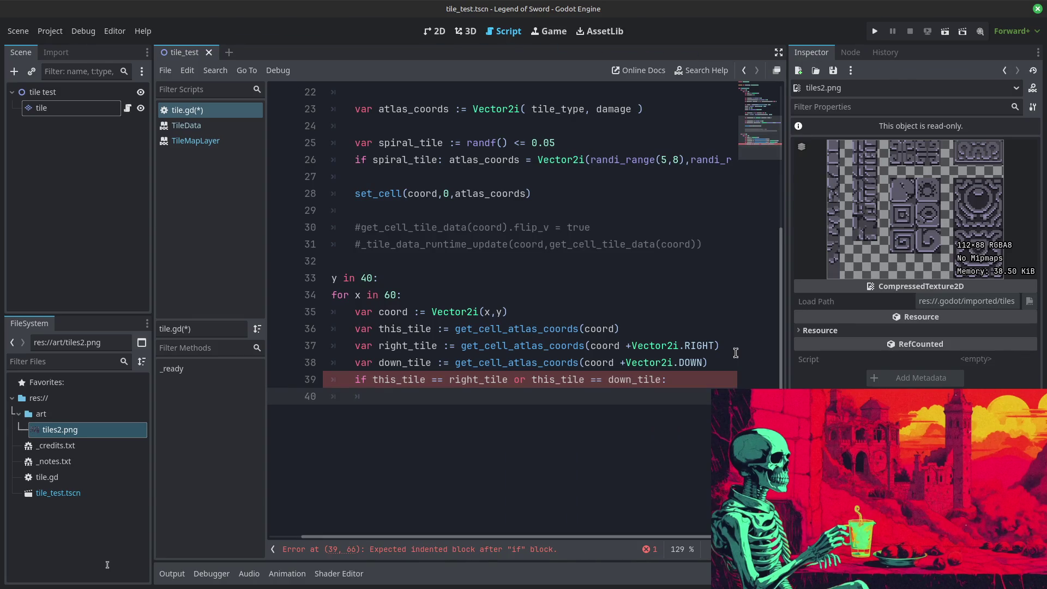
scroll(599, 175, "up", 2)
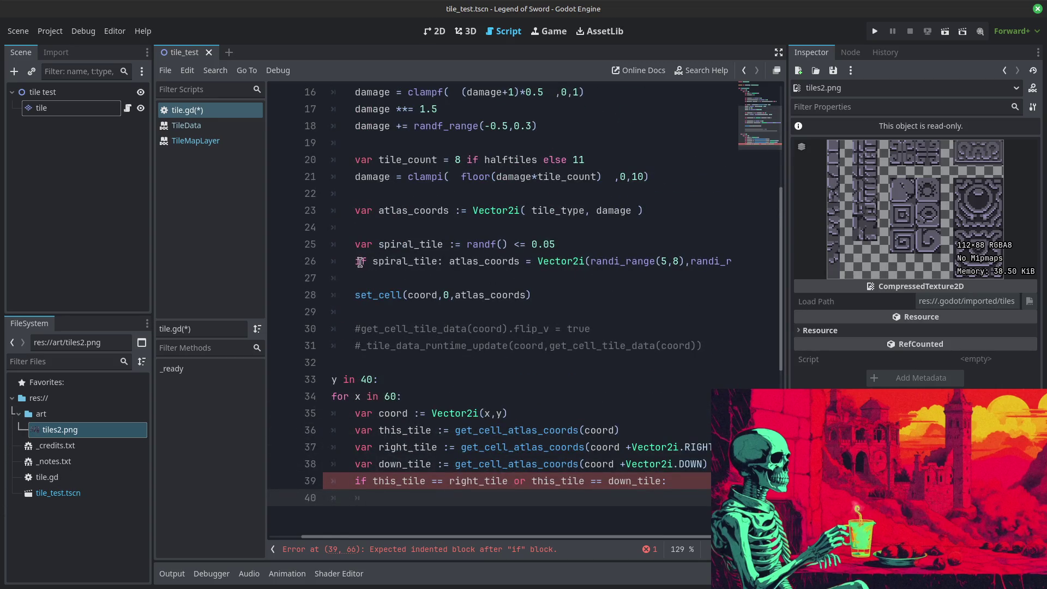
left_click_drag(359, 262, 662, 261)
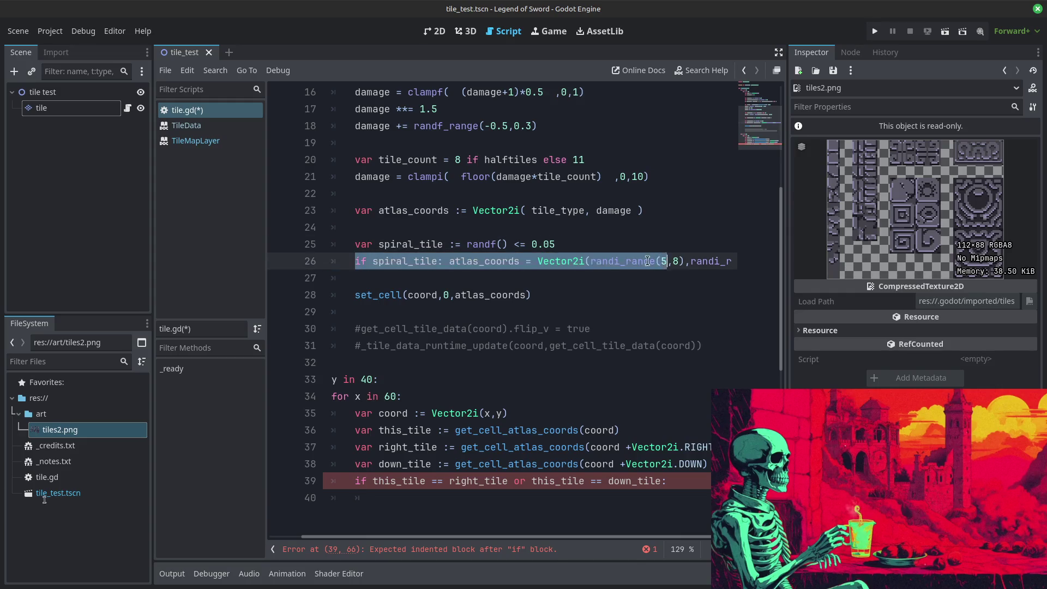
left_click(485, 256)
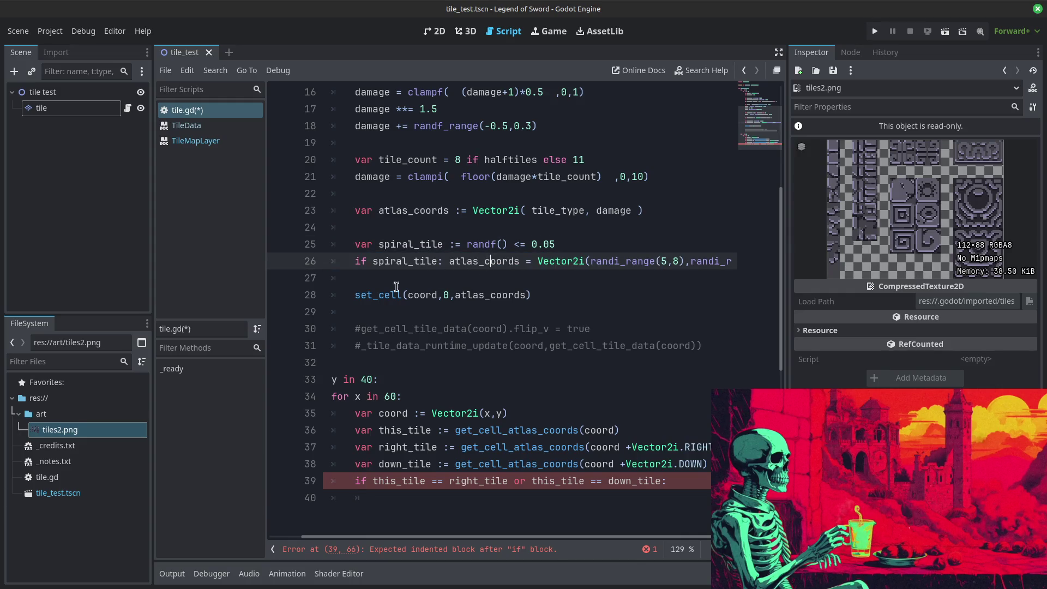
left_click_drag(449, 261, 833, 262)
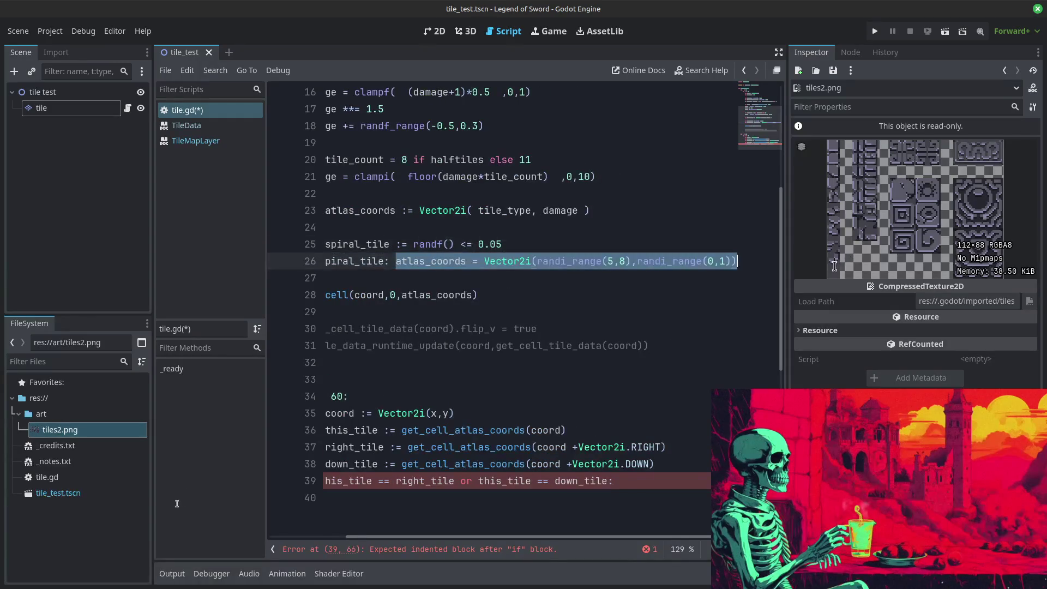
scroll(491, 382, "down", 4)
left_click_drag(417, 295, 54, 310)
left_click(457, 294)
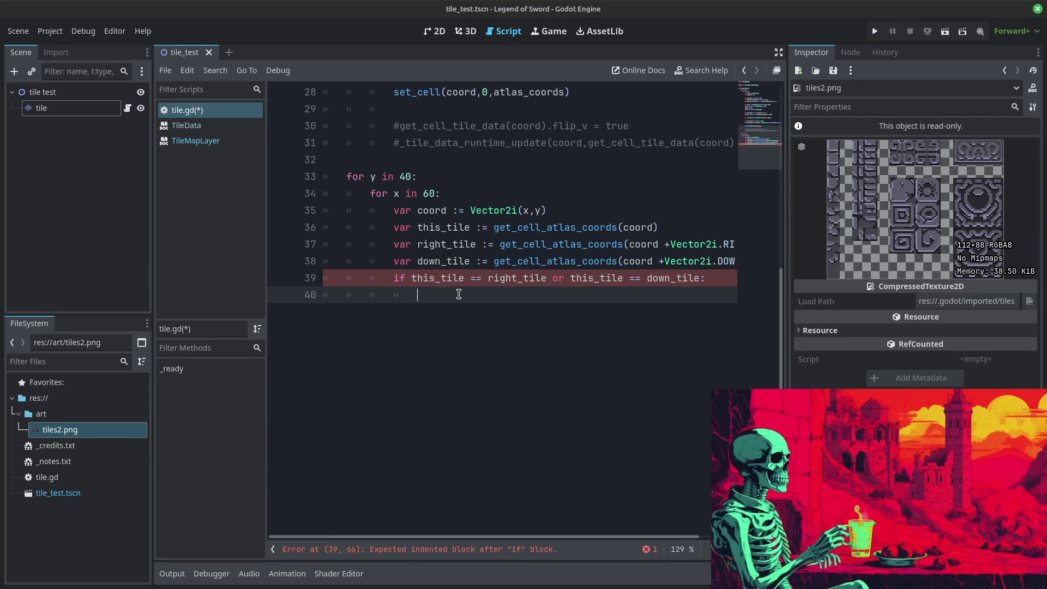
Step: Paste the atlas_coords assignment into the if block, followed by a copy of the set_cell call
type("var")
type("atlas_coords := Vector2i(randi_range(5,8),randi_range(0,1))")
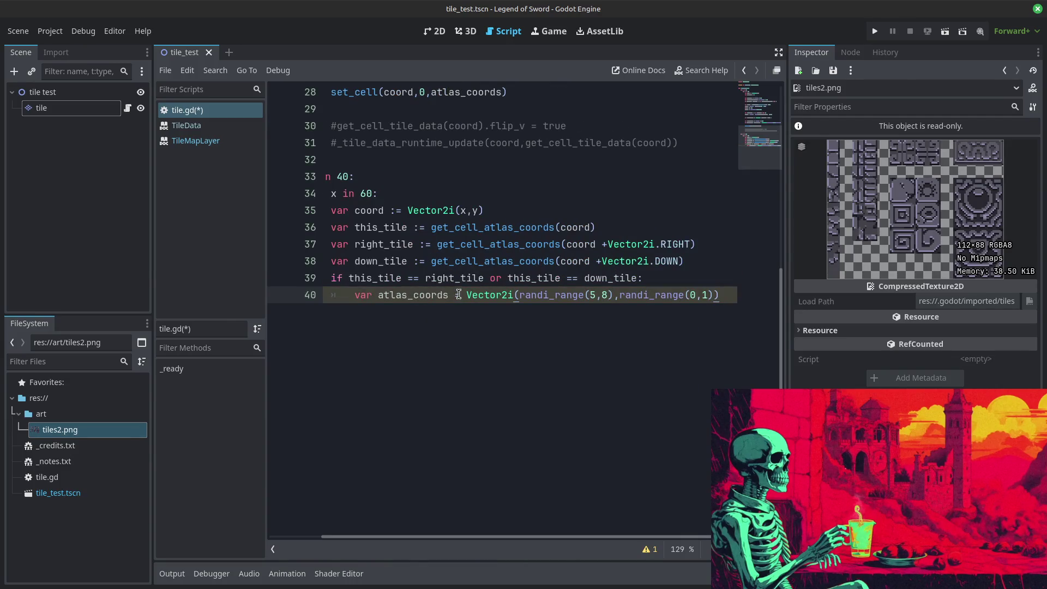
type(":")
scroll(443, 248, "up", 3)
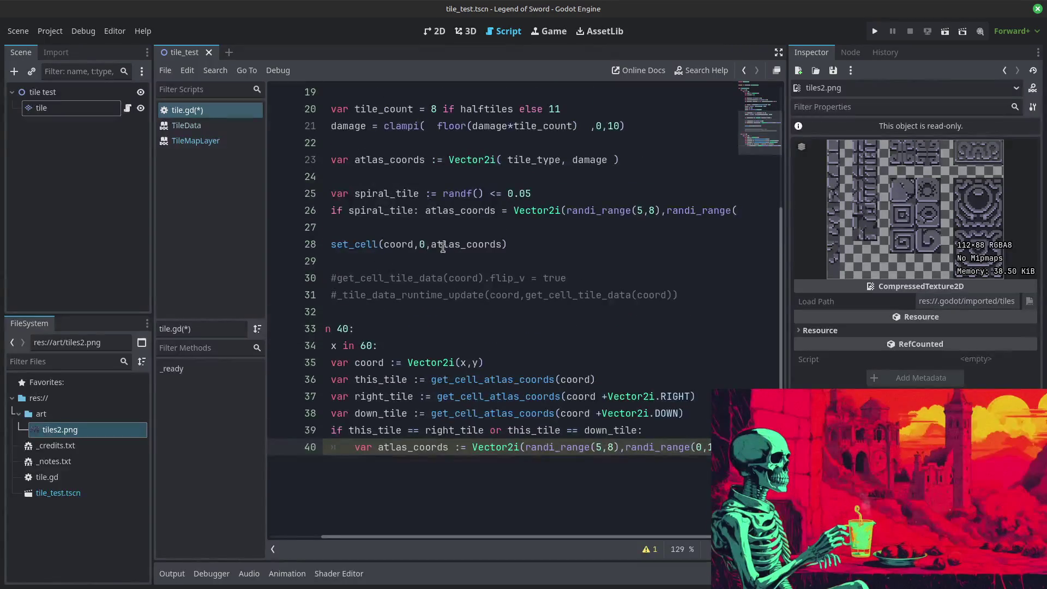
left_click_drag(509, 244, 331, 240)
key("ctrl+c")
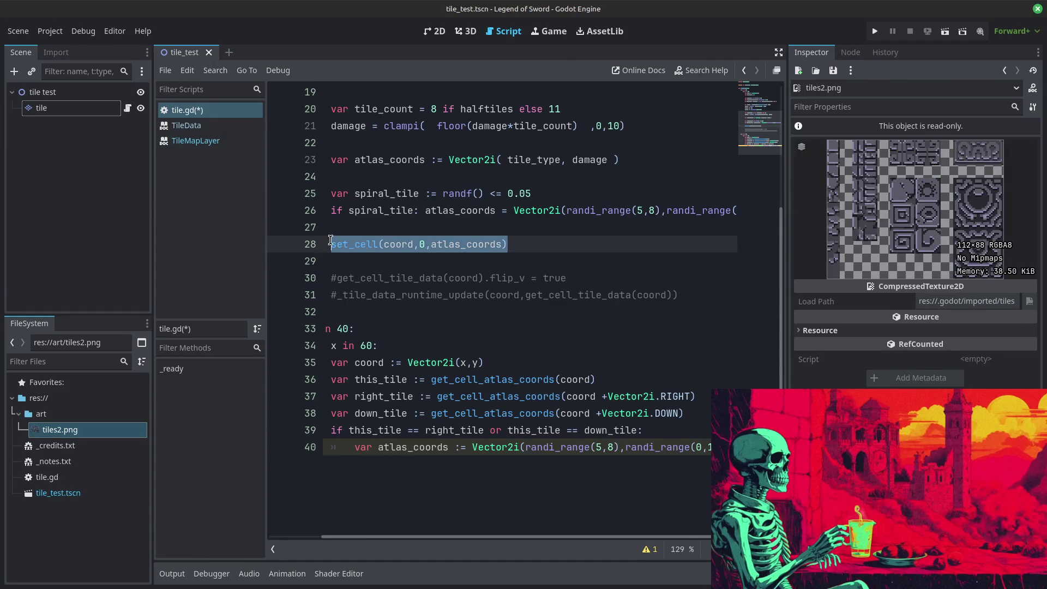
scroll(331, 241, "up", 1)
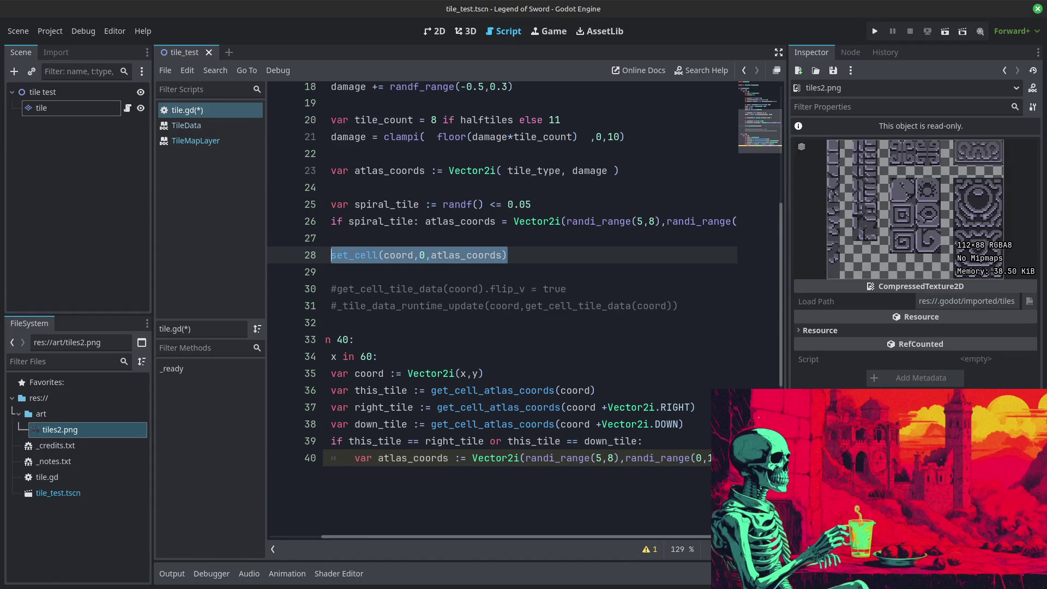
left_click(516, 459)
key("Return")
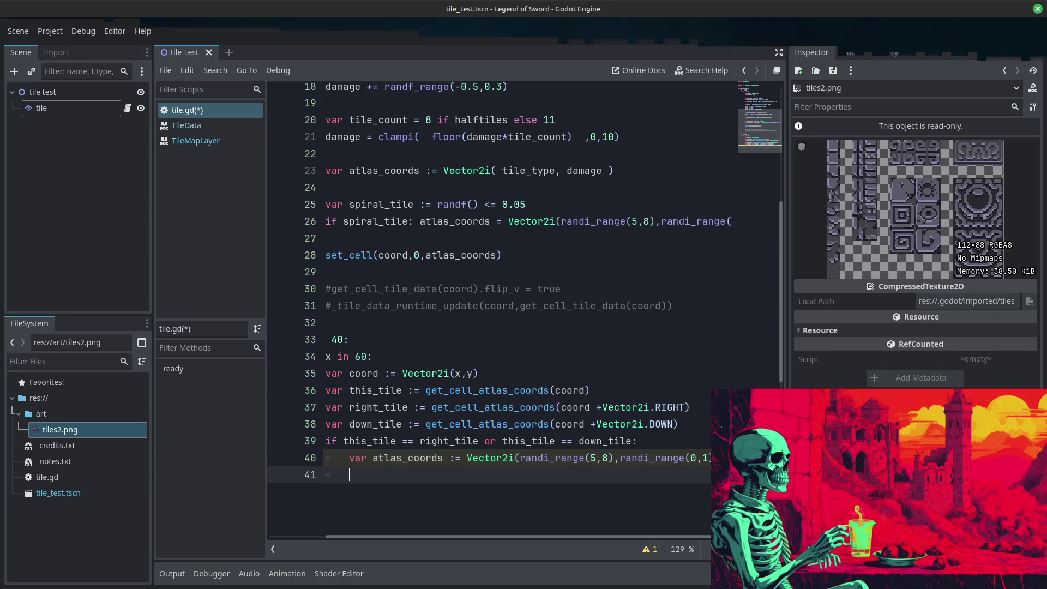
key("ctrl+v")
Step: Change the set_cell atlas coords to 0, randi_range(0,10) and run the project
left_click(485, 204)
left_click_drag(466, 373, 146, 338)
left_click(417, 390)
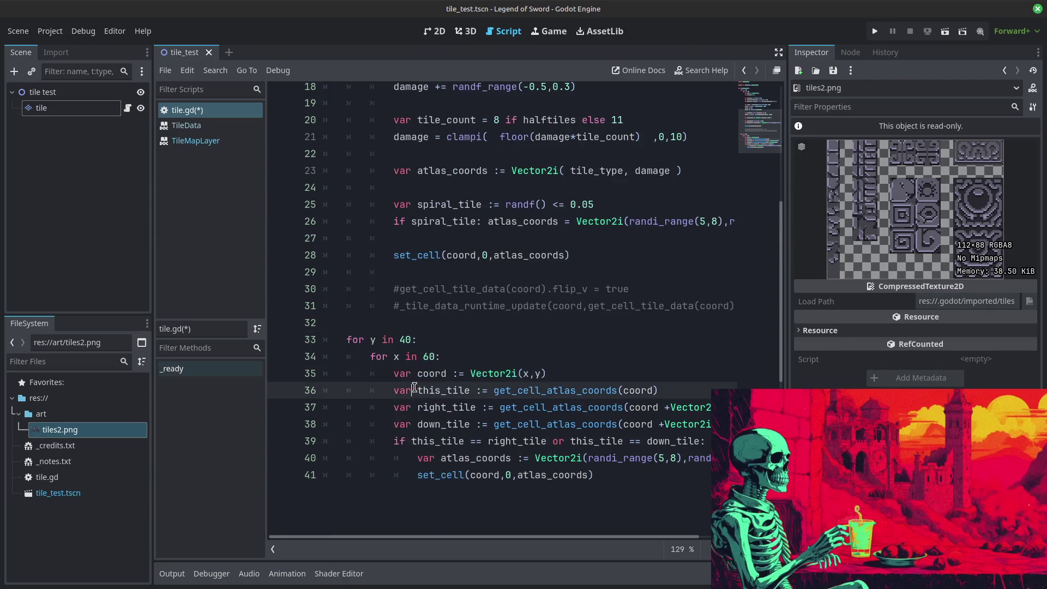
scroll(600, 385, "down", 2)
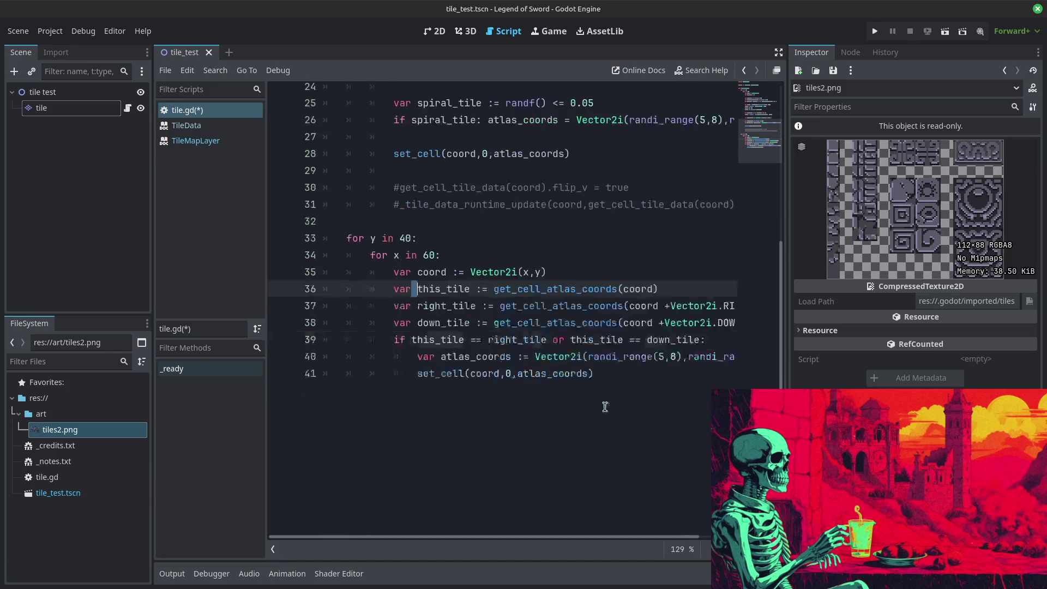
left_click_drag(653, 357, 730, 361)
left_click(651, 353)
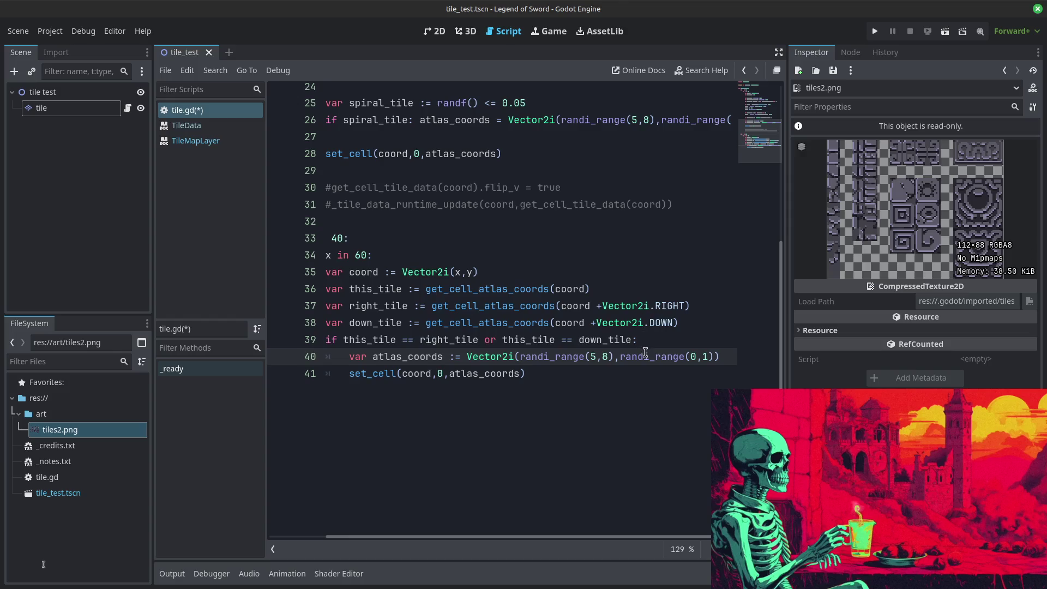
left_click(593, 357)
left_click_drag(520, 358, 615, 364)
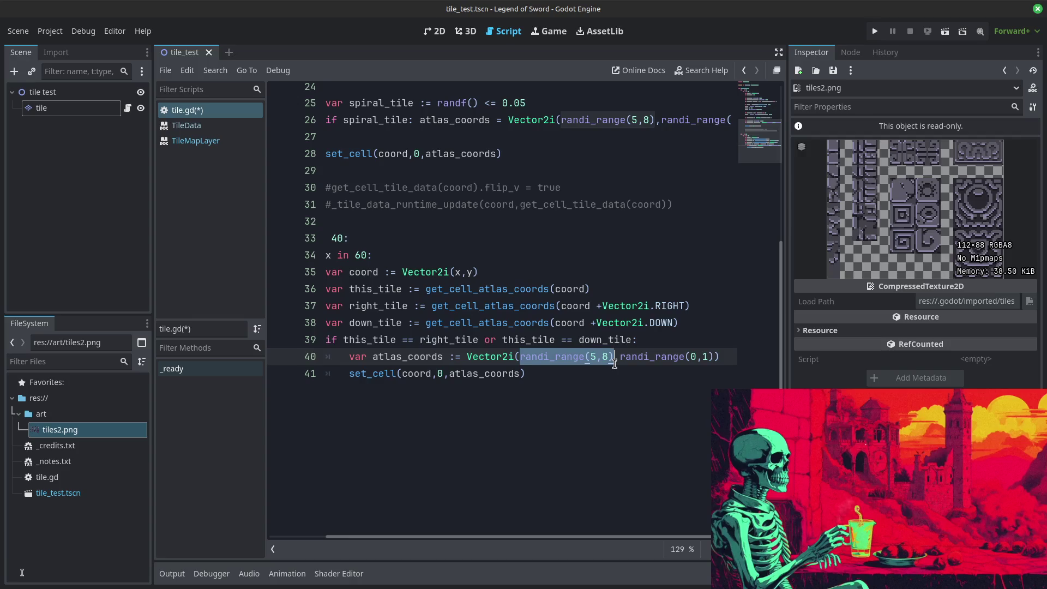
type("0,")
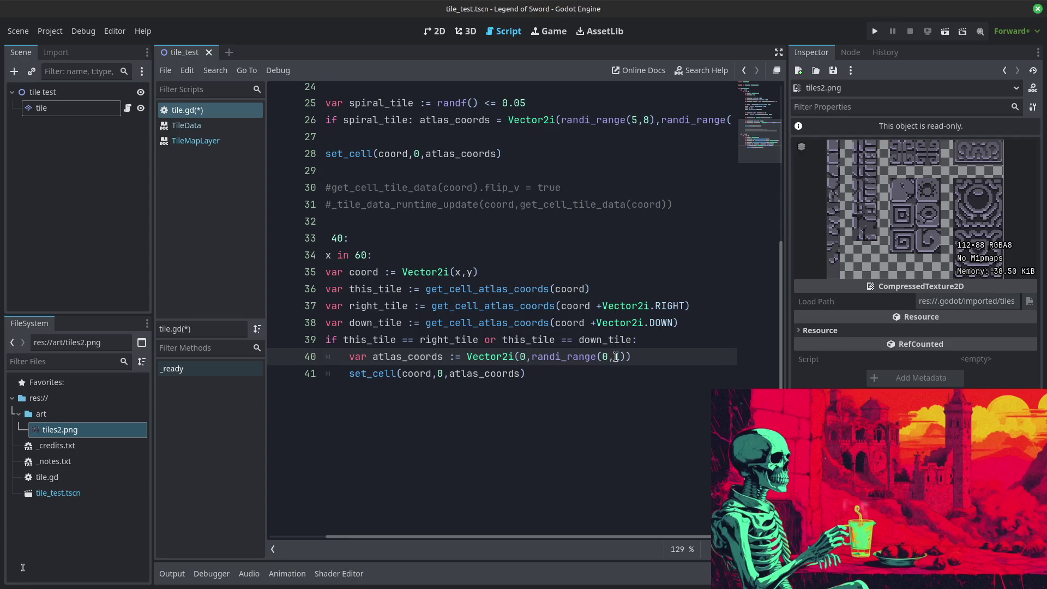
type("11")
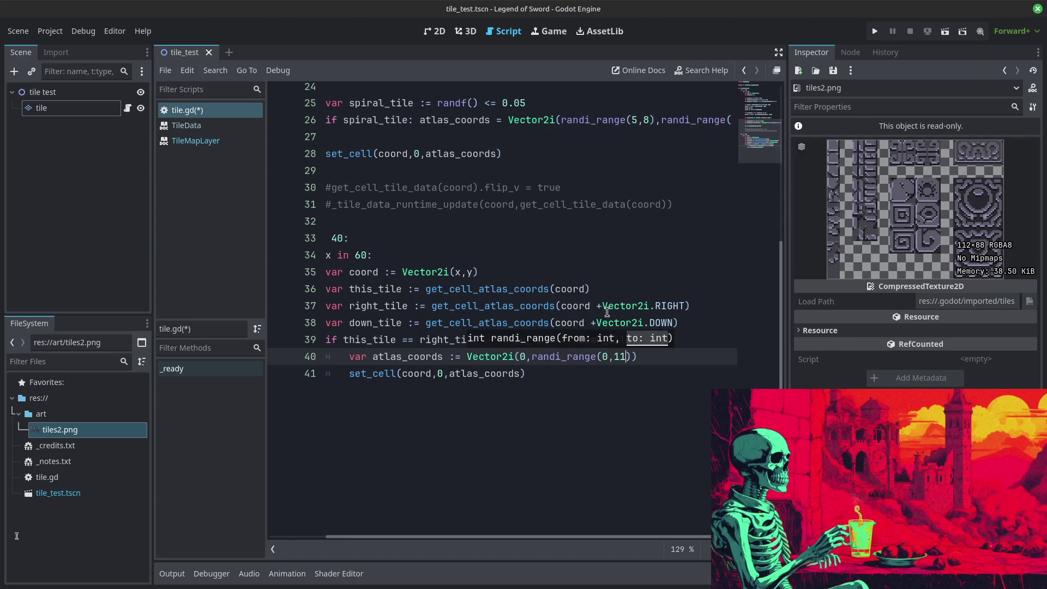
key("BackSpace")
type("0")
left_click(589, 256)
left_click(875, 31)
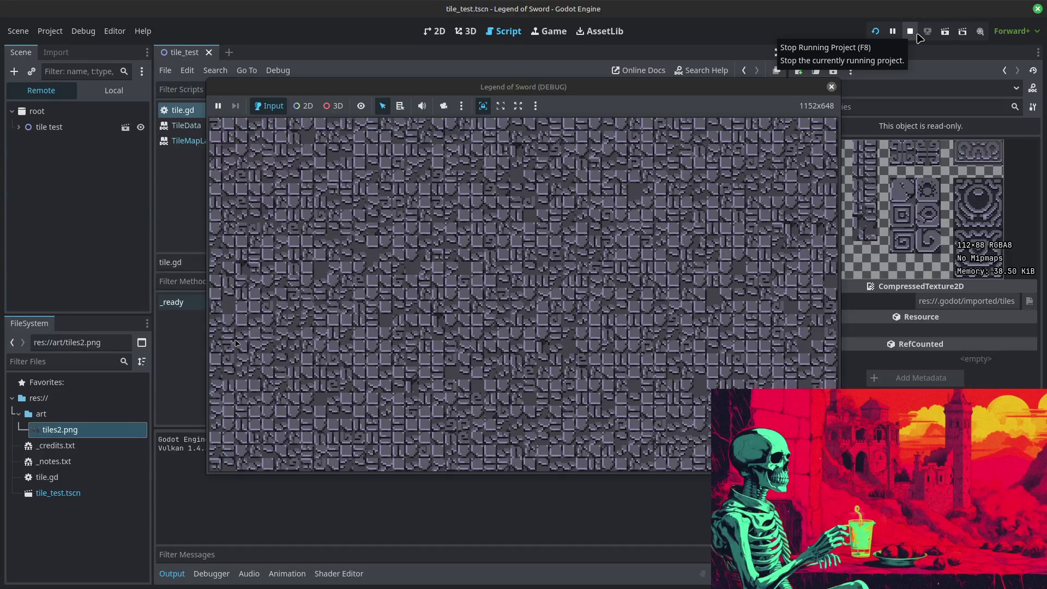
Step: Change the random range end from 10 to 8 and test-run the game
left_click(911, 31)
double_click(622, 362)
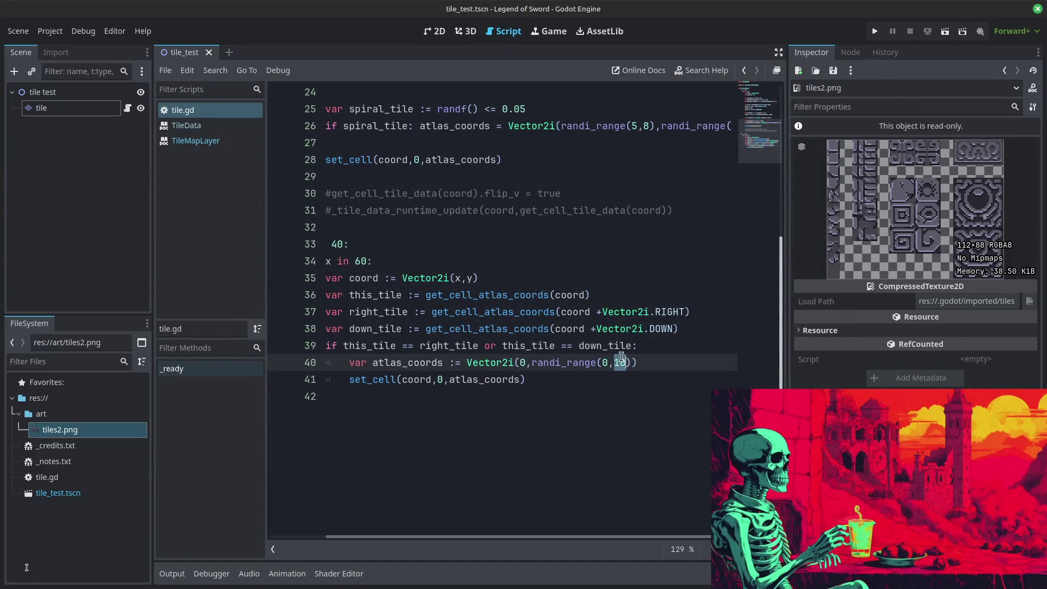
type("8")
left_click(655, 278)
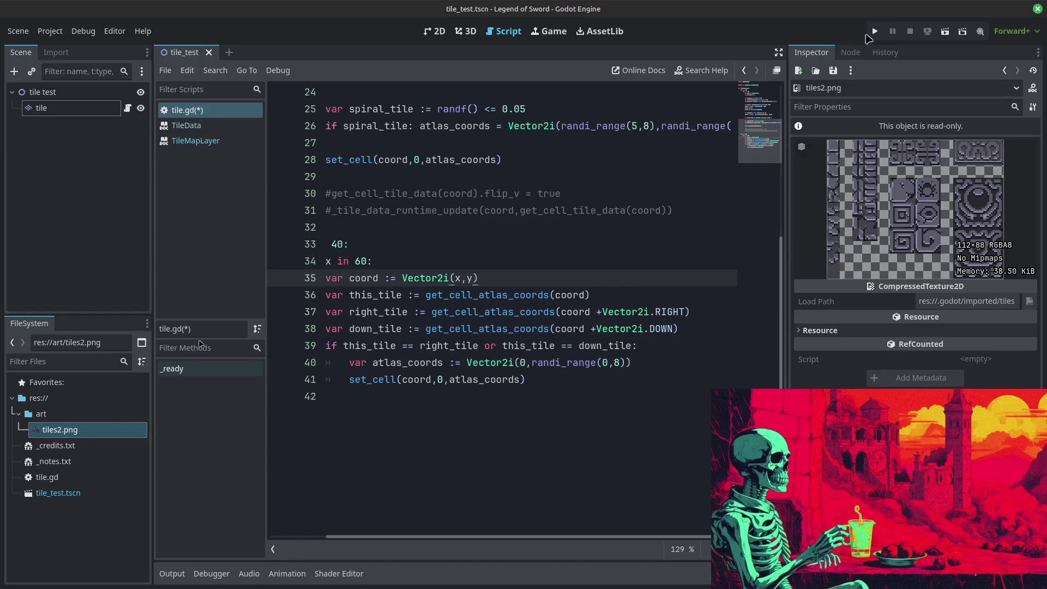
left_click(874, 31)
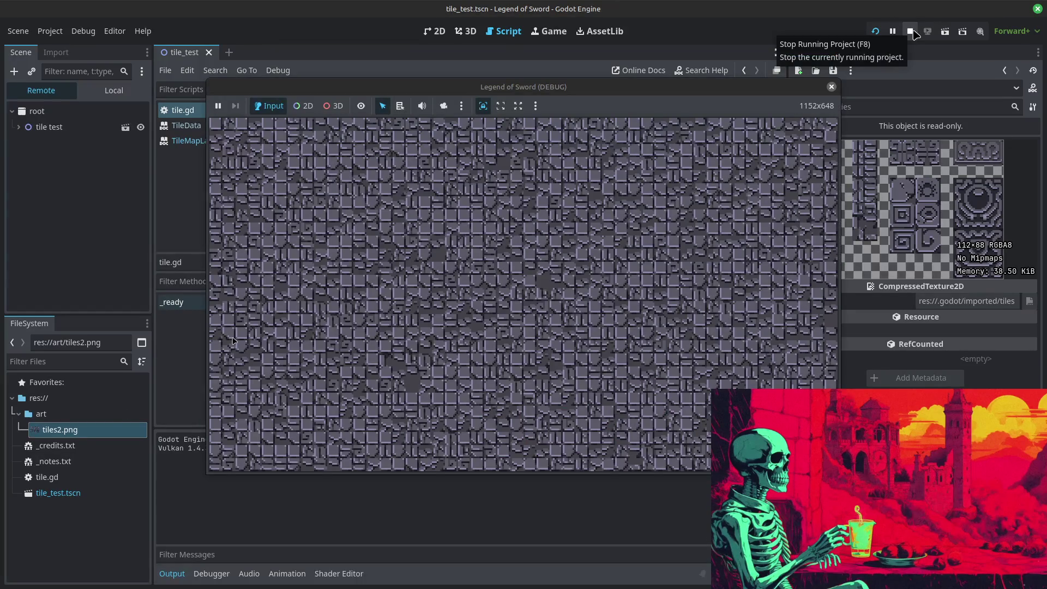
left_click(915, 32)
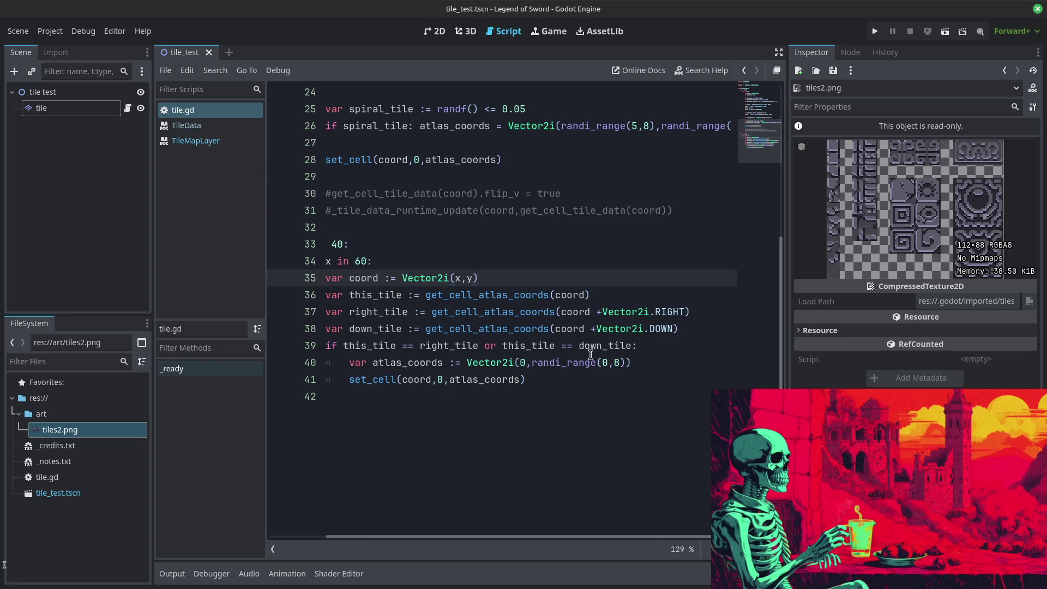
Step: Change the range end to 5, then run and stop the game again
double_click(617, 362)
type("5")
left_click(662, 295)
left_click(877, 31)
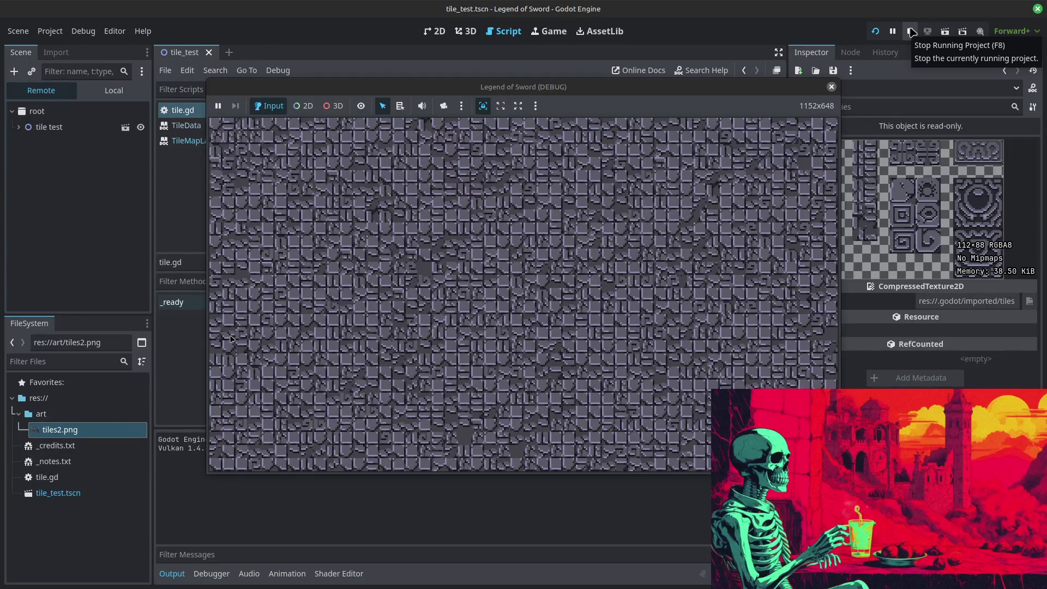
left_click(912, 33)
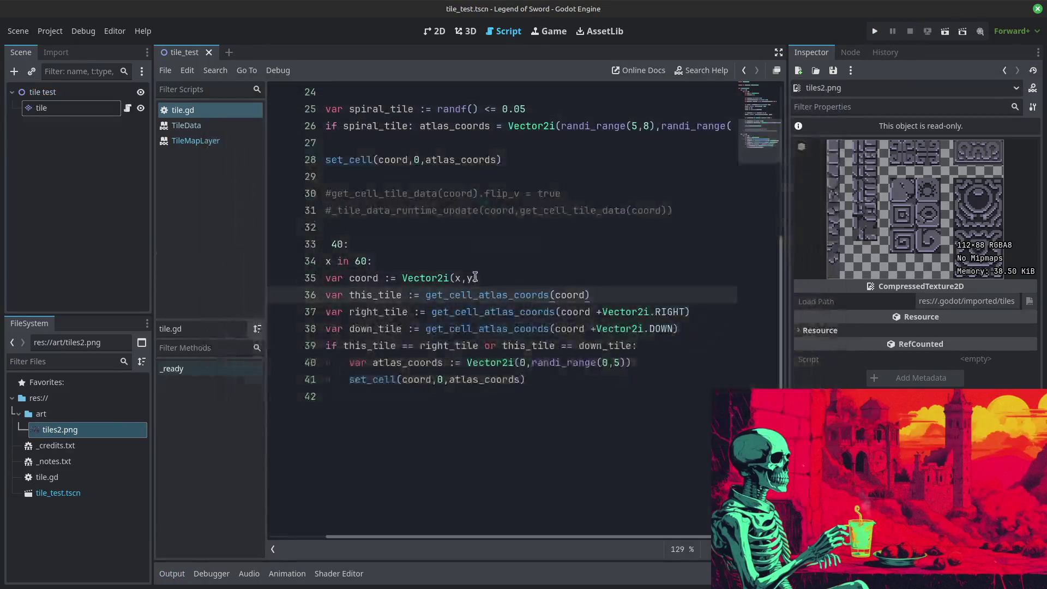
Step: Duplicate the neighbour-check loop on lines 33–41 directly below itself
left_click(333, 386)
key("Down")
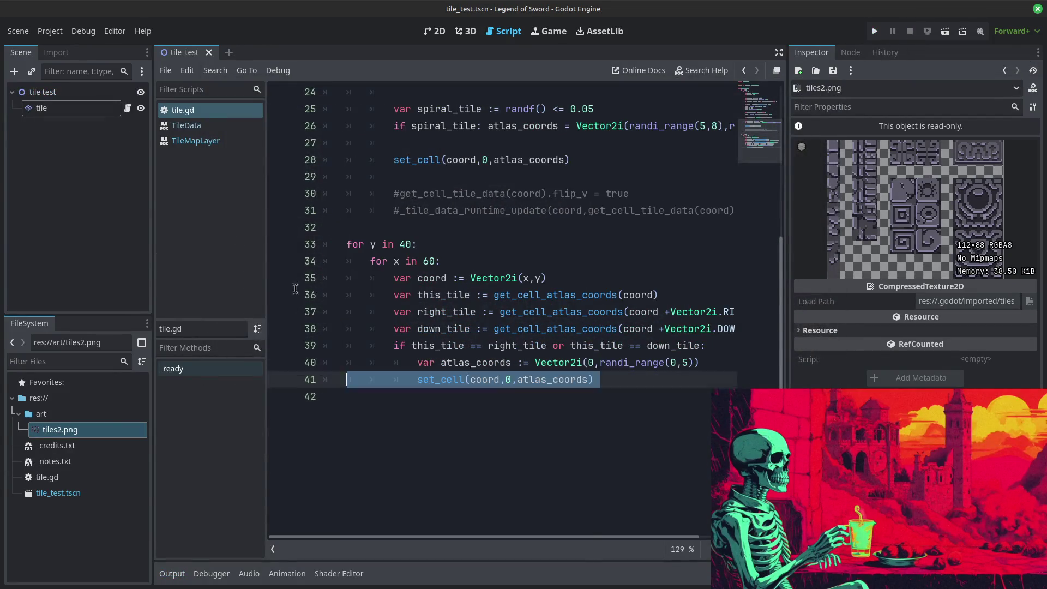
key("shift+Up")
key("shift+Up")
key("shift+Up")
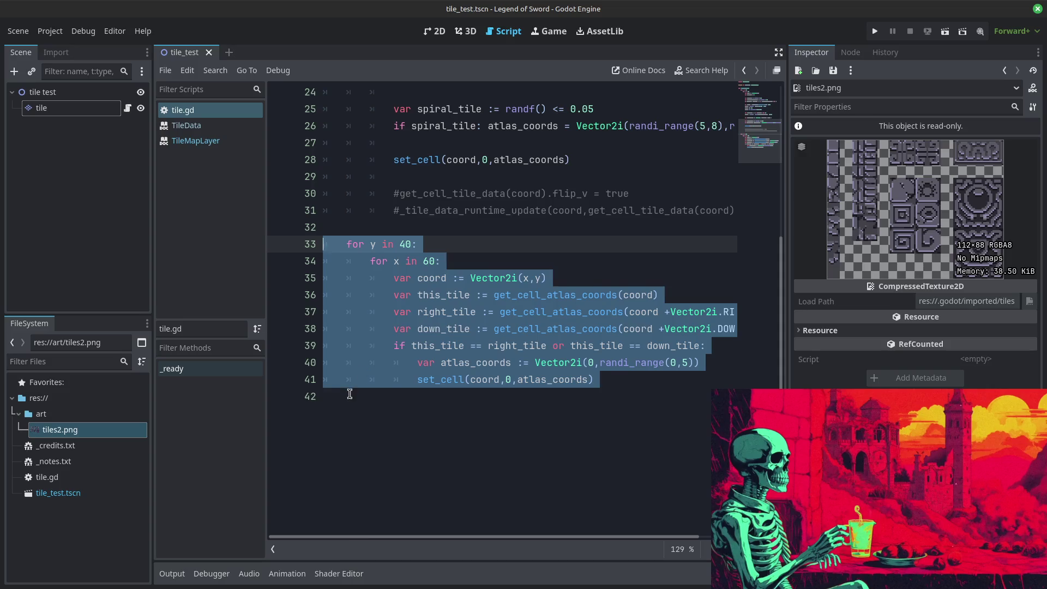
key("ctrl+c")
left_click(349, 393)
key("ctrl+v")
Step: Test-run the project with both loops, then stop it and run it again
left_click(875, 31)
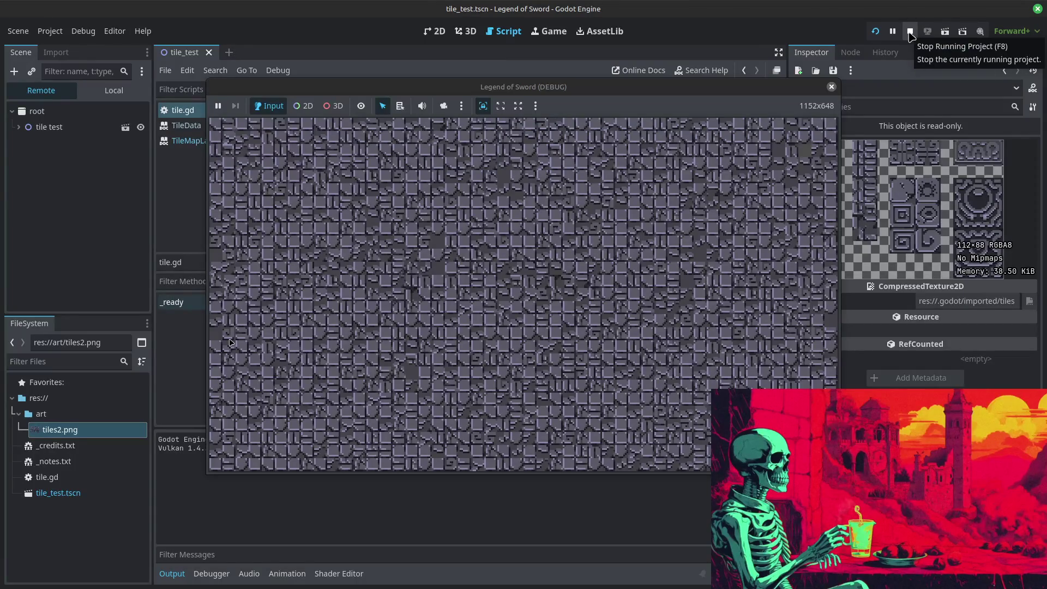
left_click(910, 35)
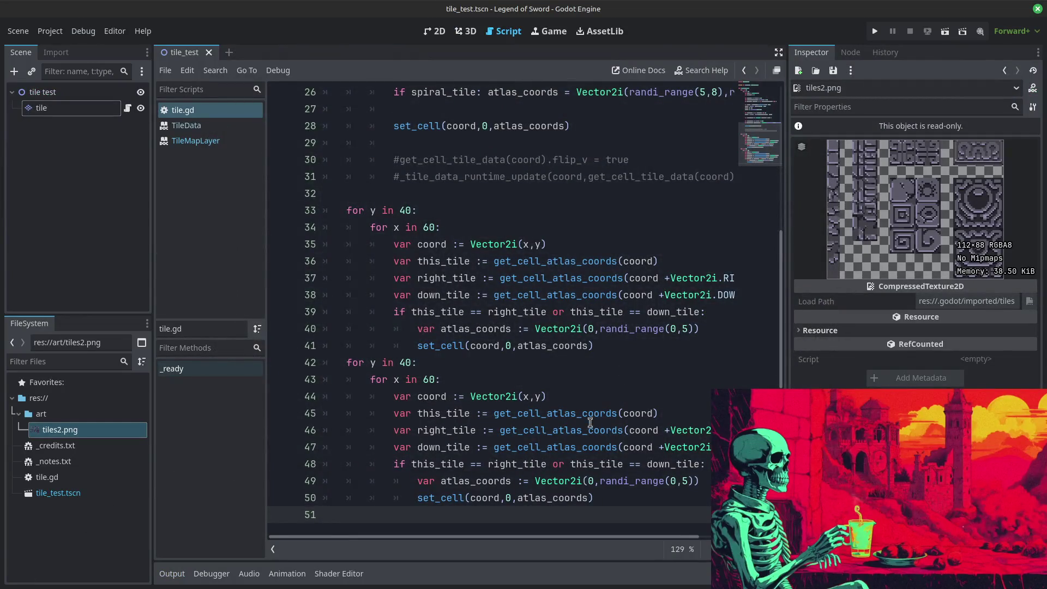
scroll(597, 416, "down", 1)
left_click(686, 430)
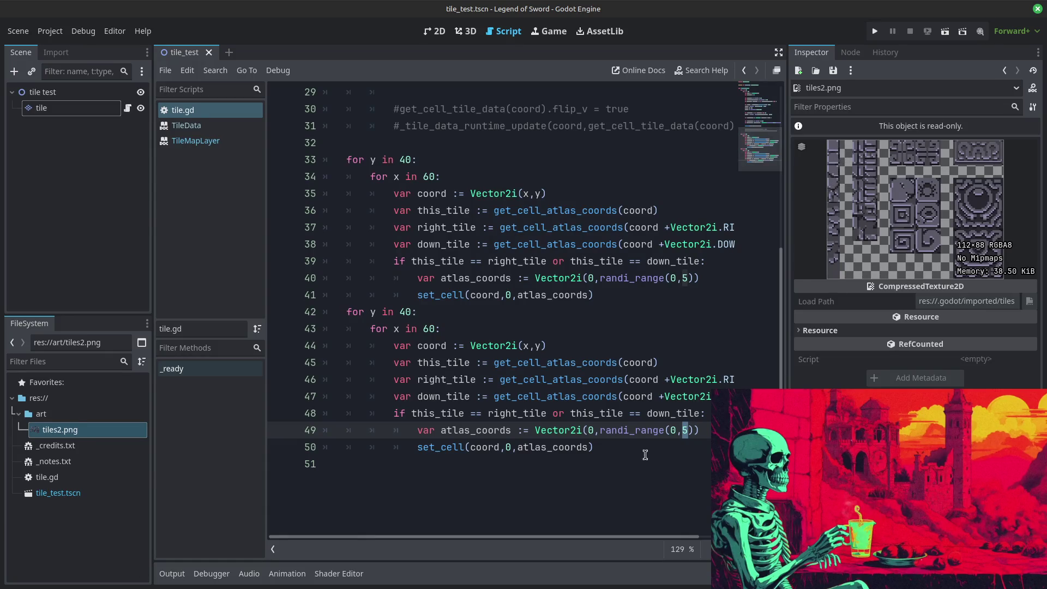
type("3")
left_click(875, 31)
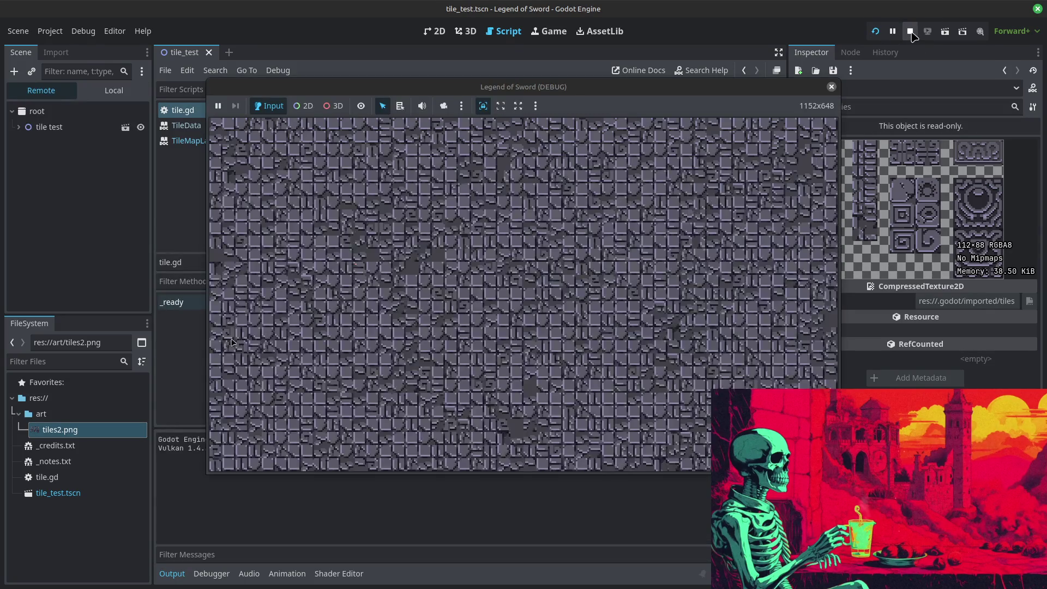
Step: Change the neighbour range end from 5 to 3 and test-run the game
left_click(910, 31)
scroll(683, 349, "down", 1)
scroll(683, 349, "up", 1)
double_click(685, 278)
type("3")
left_click(688, 213)
left_click(874, 31)
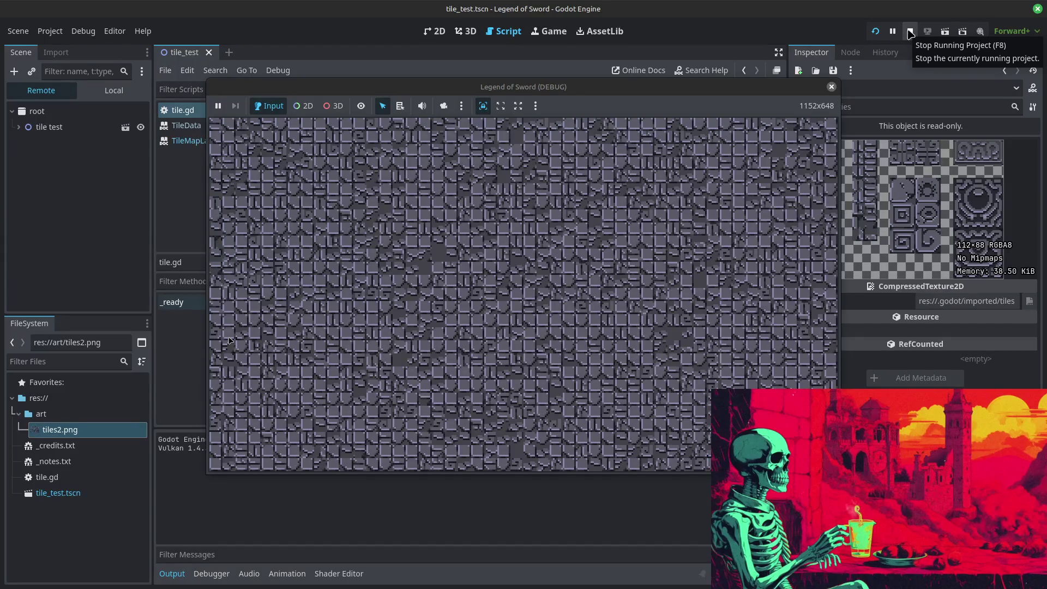
left_click(910, 32)
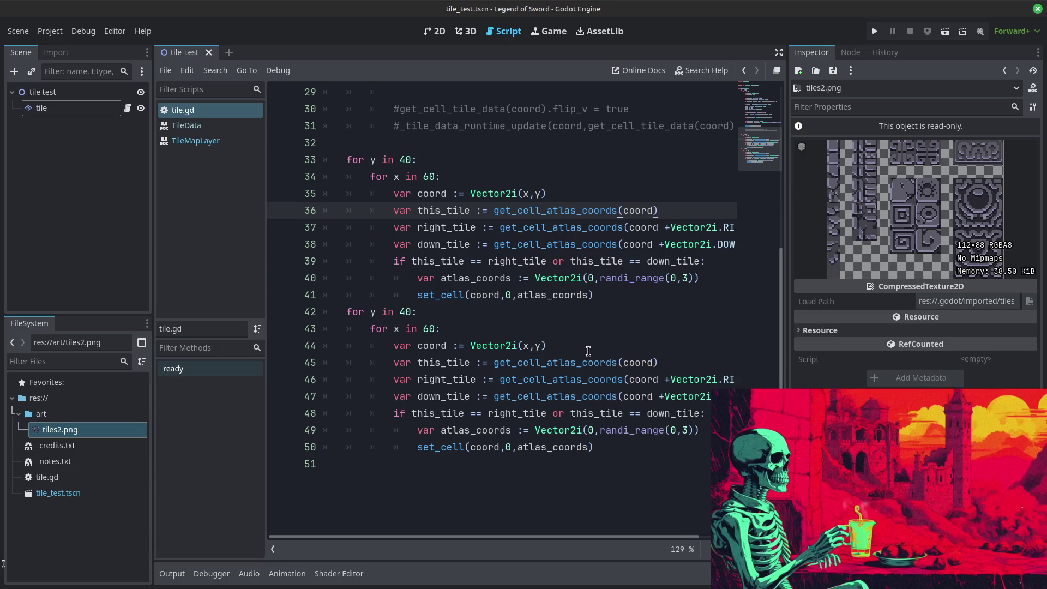
Step: Delete the duplicated neighbour loop, replace randi_range(0,3) with 0, and test-run
left_click_drag(604, 449, 571, 430)
left_click_drag(390, 370, 327, 312)
key("BackSpace")
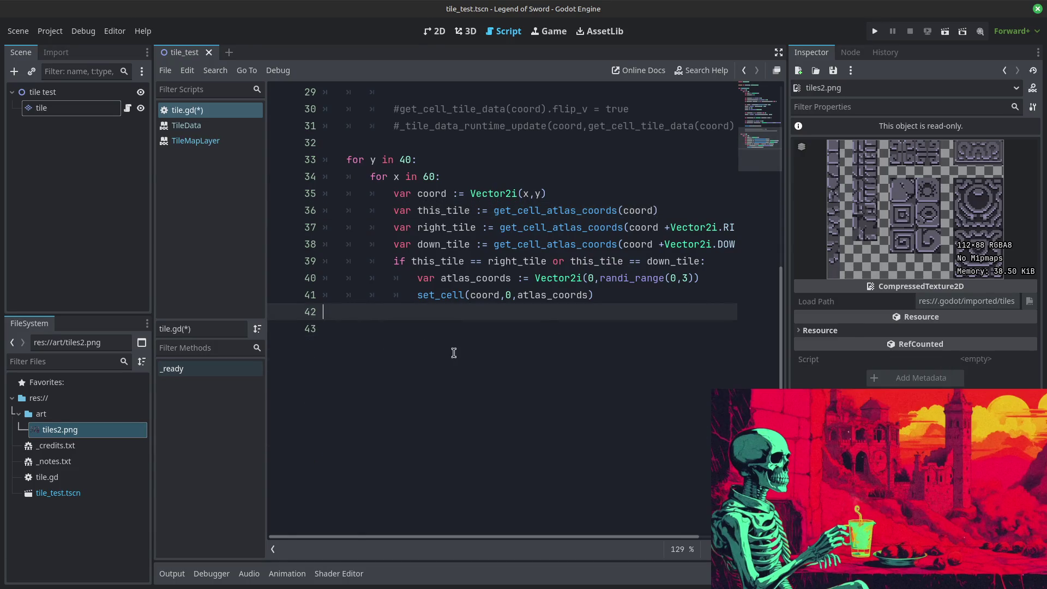
scroll(491, 300, "up", 2)
left_click_drag(600, 380, 692, 380)
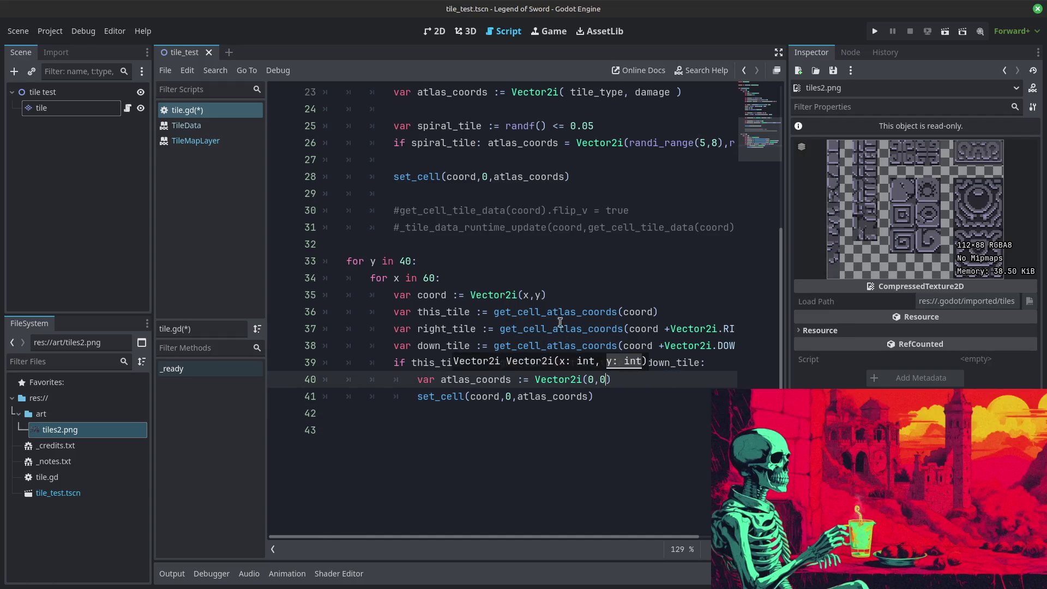
left_click(875, 31)
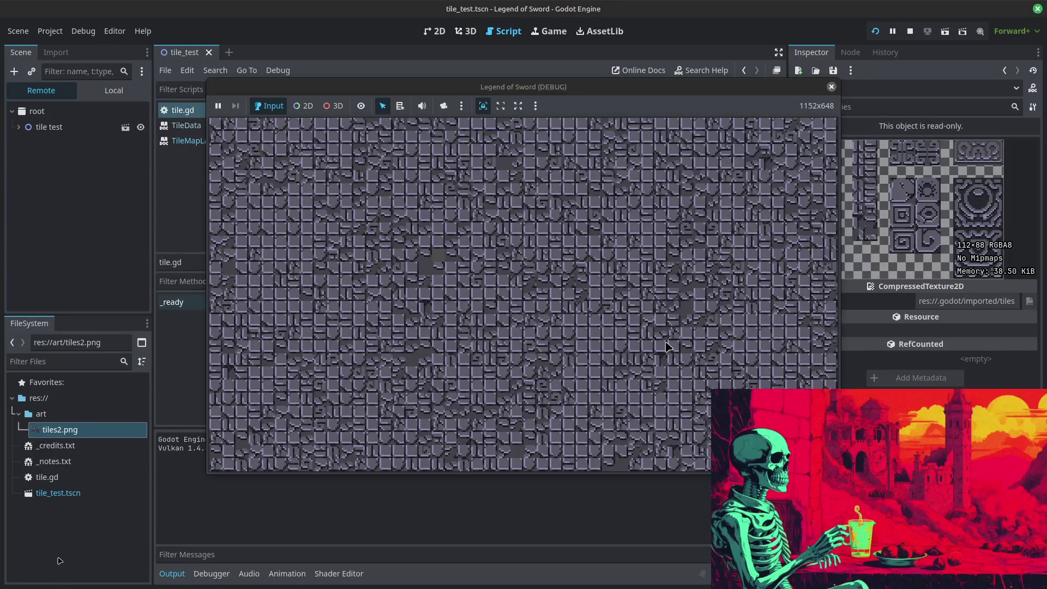
left_click(910, 34)
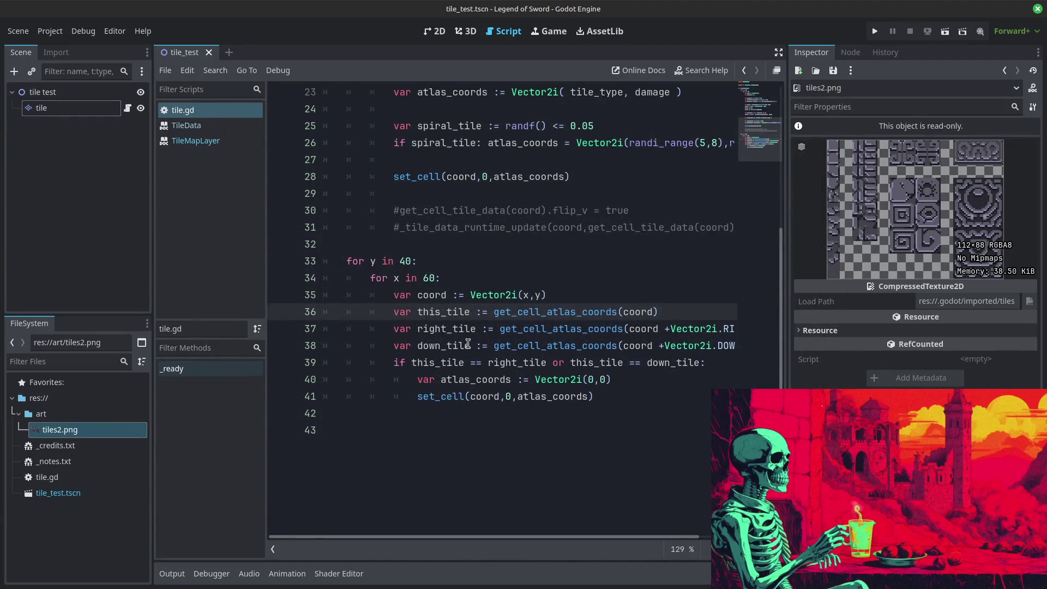
scroll(468, 343, "up", 3)
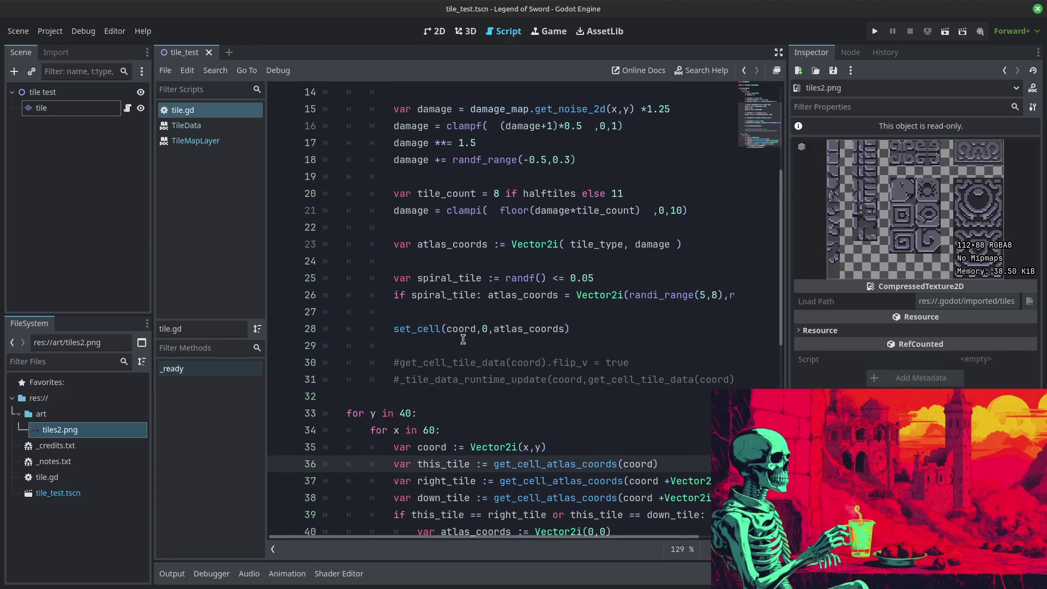
scroll(464, 338, "up", 1)
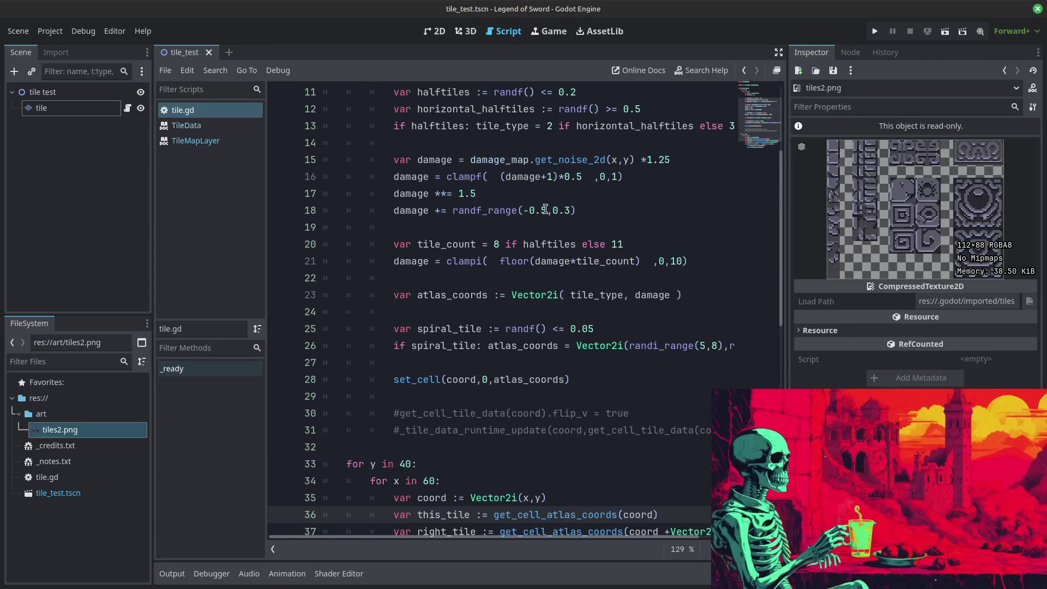
Step: Change the damage offset on line 18 from -0.5 to -0.3 and test-run
left_click(542, 210)
key("Delete")
type("3")
key("Down")
key("Down")
key("Down")
left_click(875, 31)
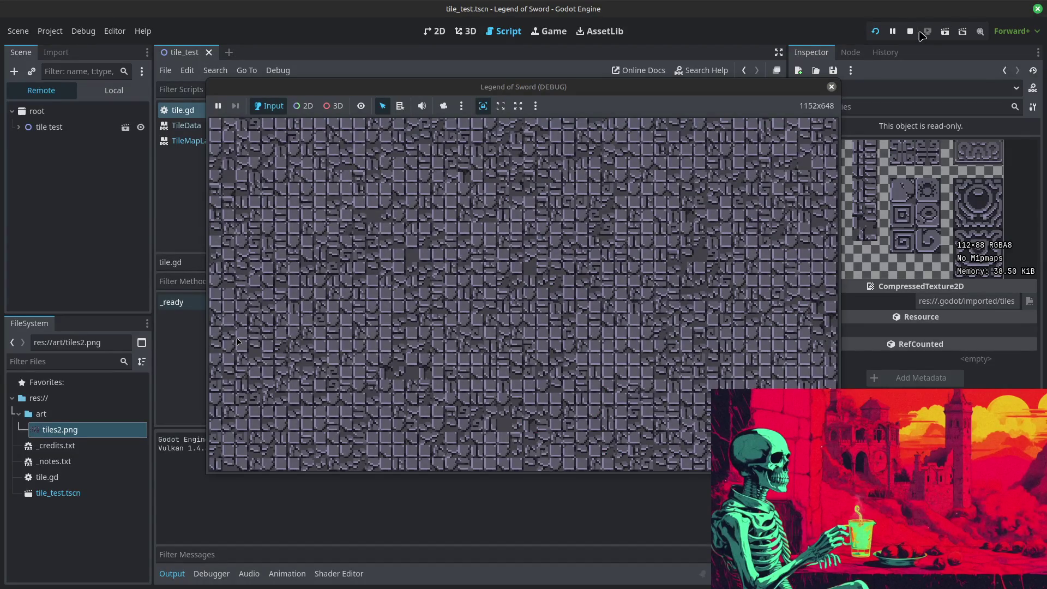
left_click(910, 31)
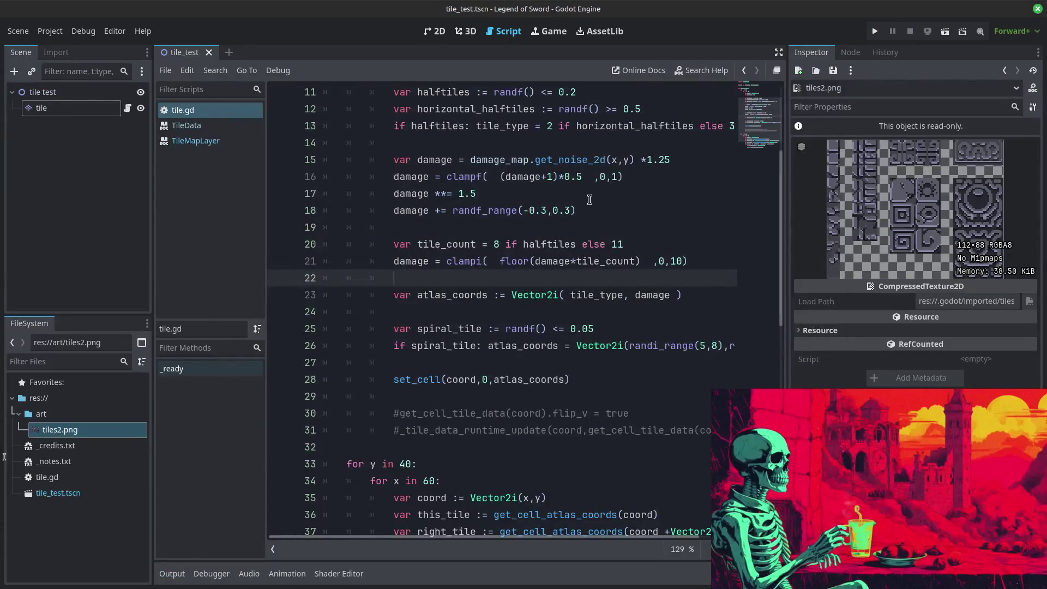
Step: Regenerate the map several times to compare spiral tile frequency
left_click(589, 329)
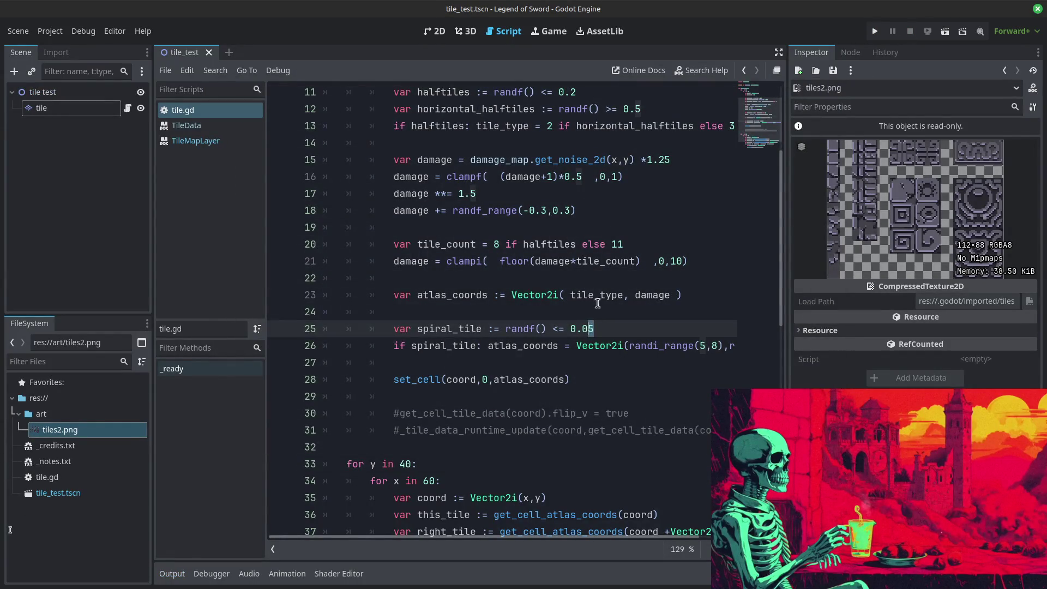
type("3")
left_click(875, 31)
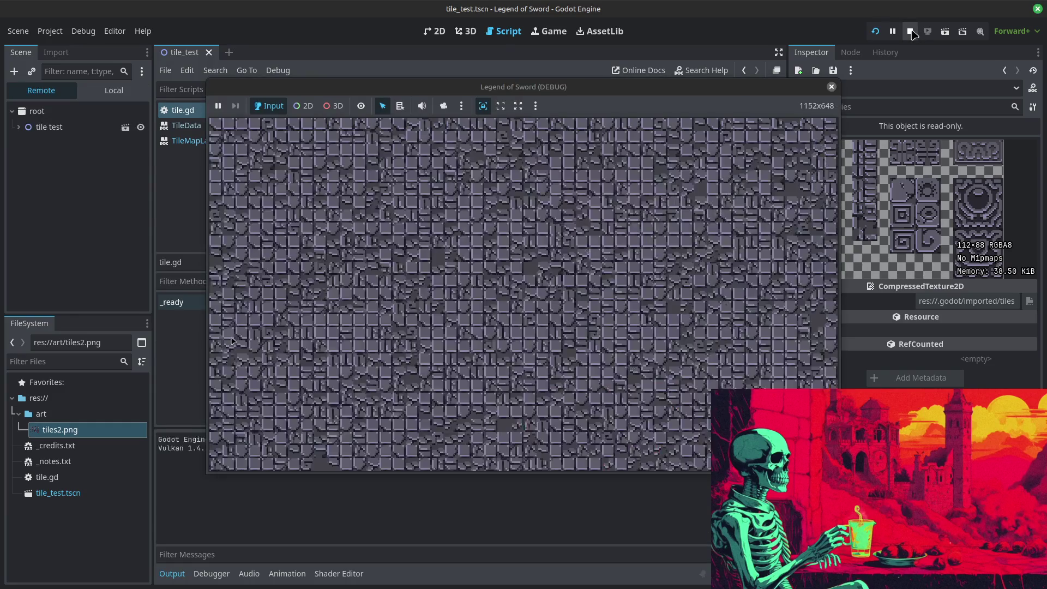
left_click(910, 31)
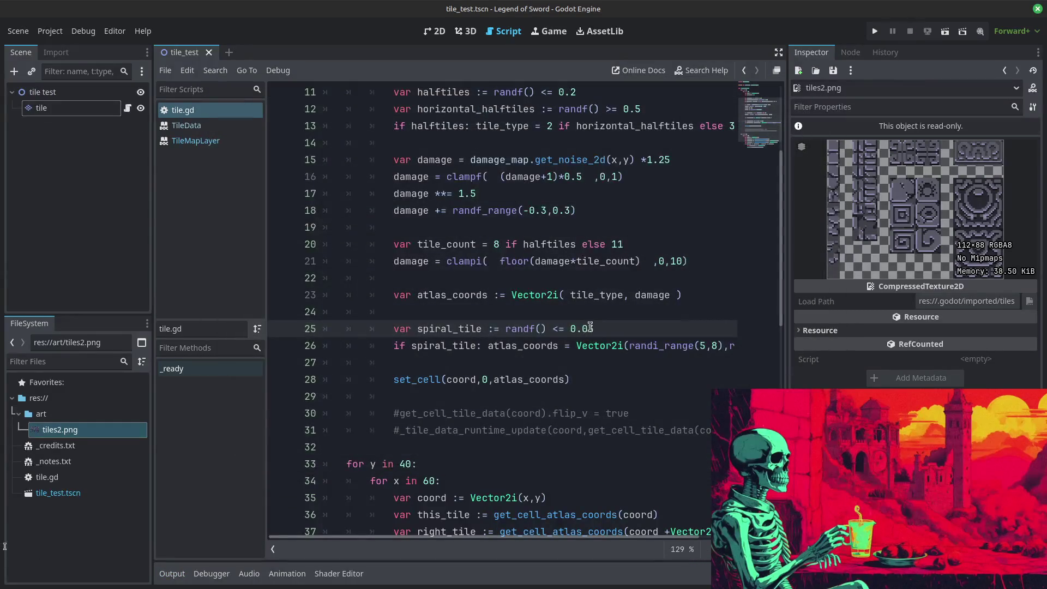
left_click(875, 32)
left_click(875, 31)
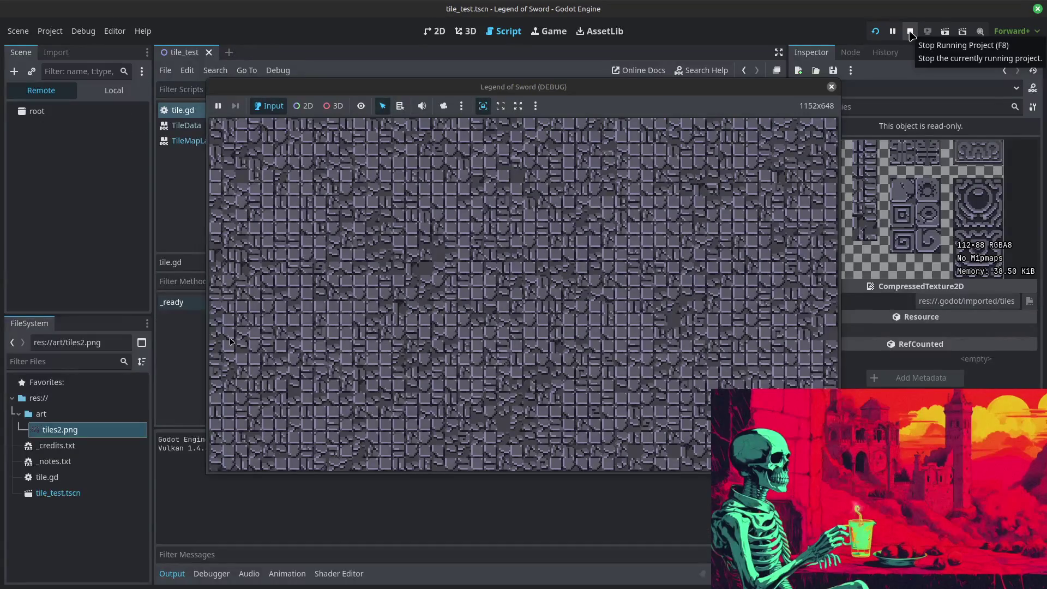
left_click(910, 31)
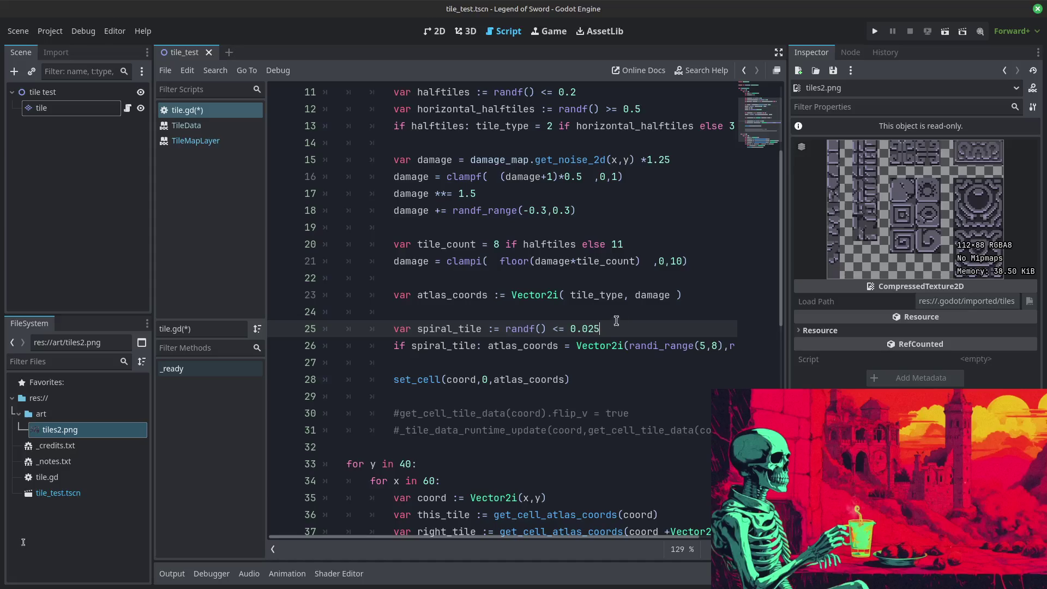
left_click(875, 31)
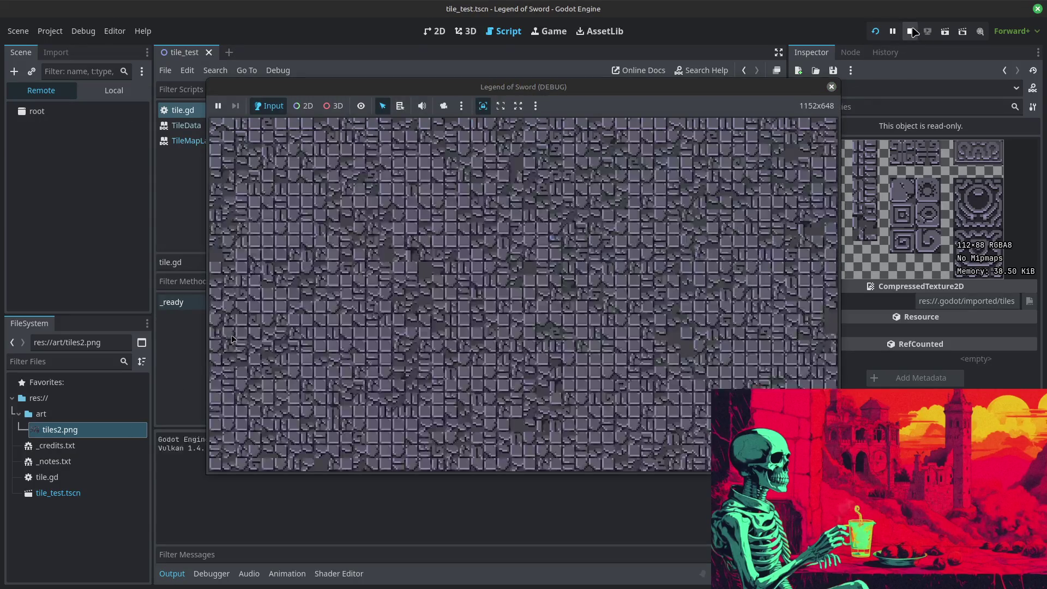
left_click(910, 31)
Step: Set the spiral tile chance on line 25 to 0.03 and regenerate maps to compare
key("BackSpace")
type("3")
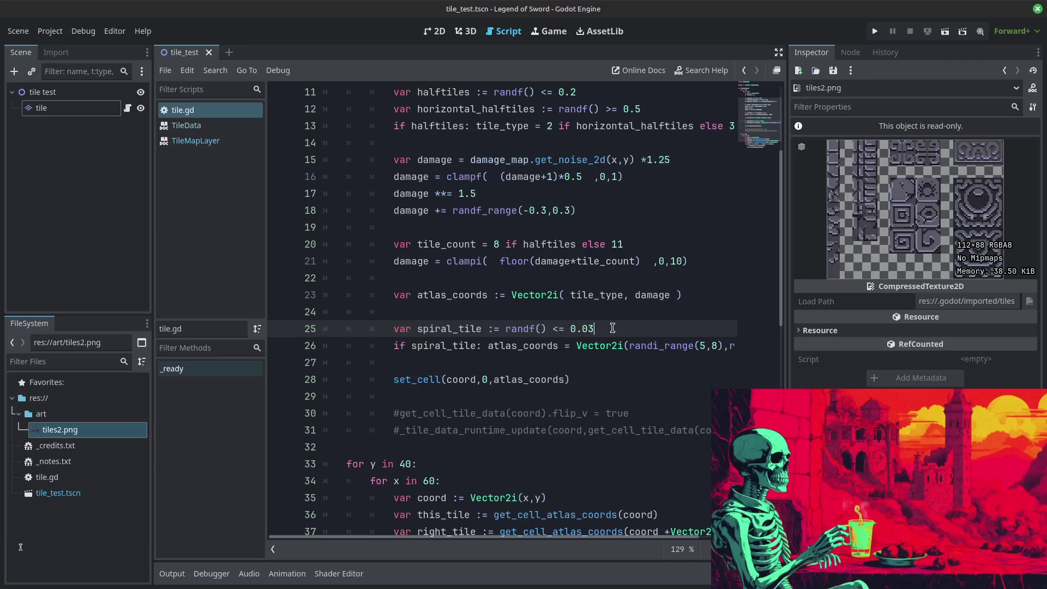
left_click(875, 32)
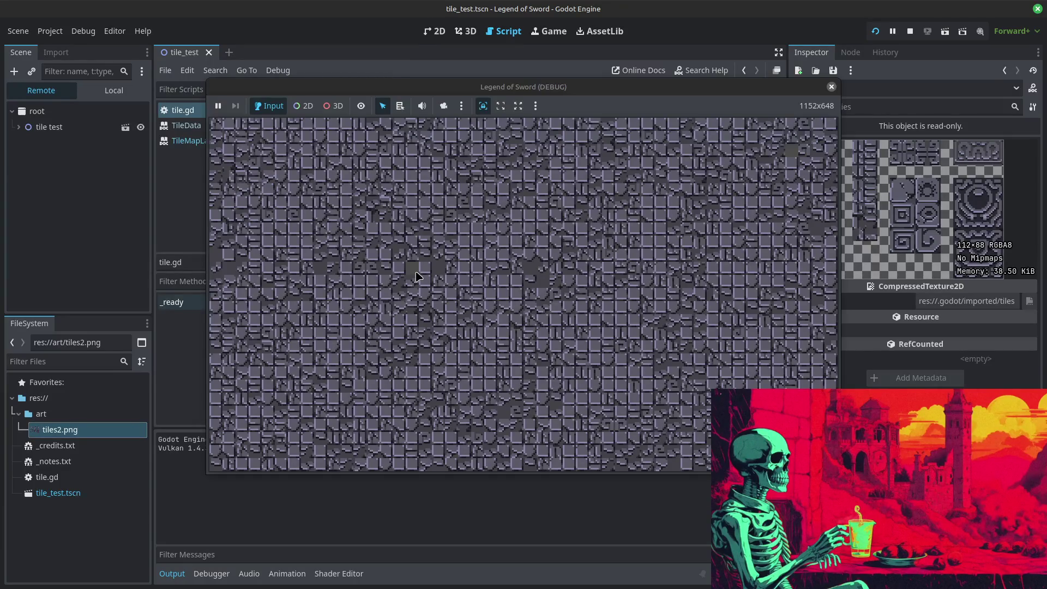
left_click(909, 31)
left_click(875, 31)
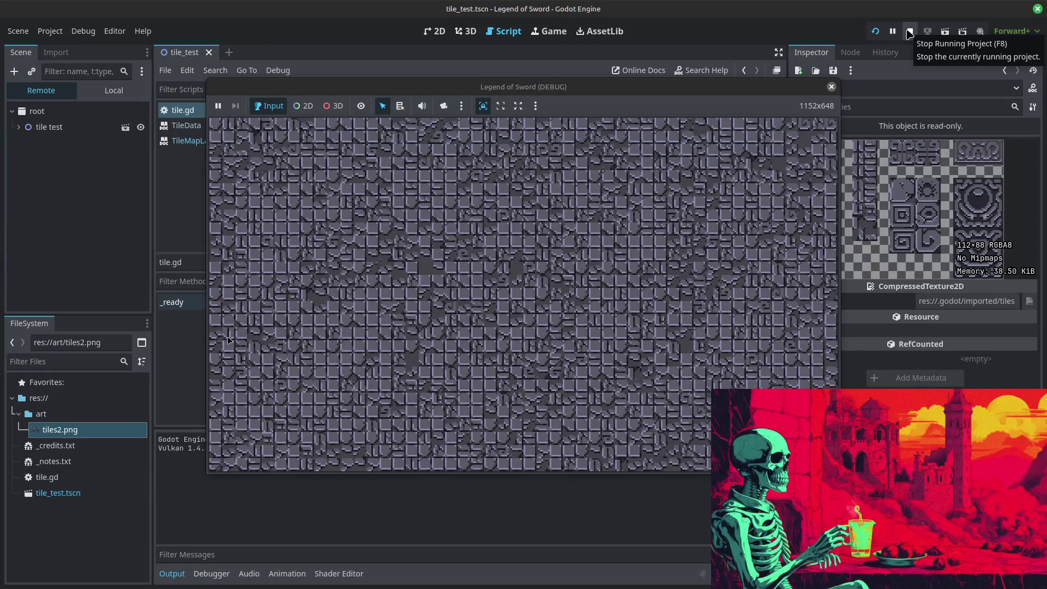
left_click(910, 32)
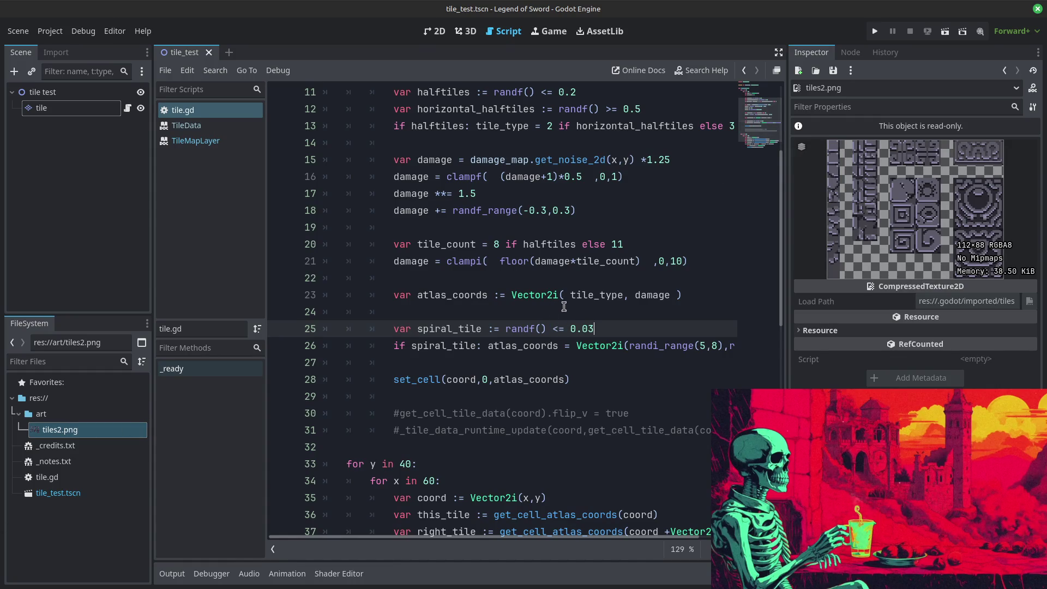
scroll(564, 307, "down", 1)
scroll(564, 307, "down", 3)
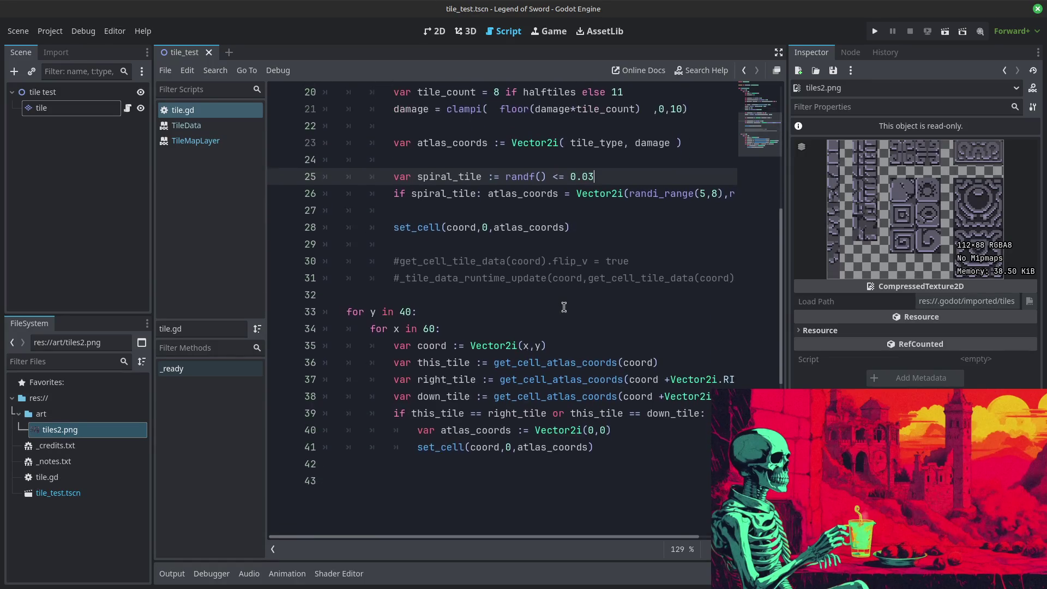
left_click(876, 32)
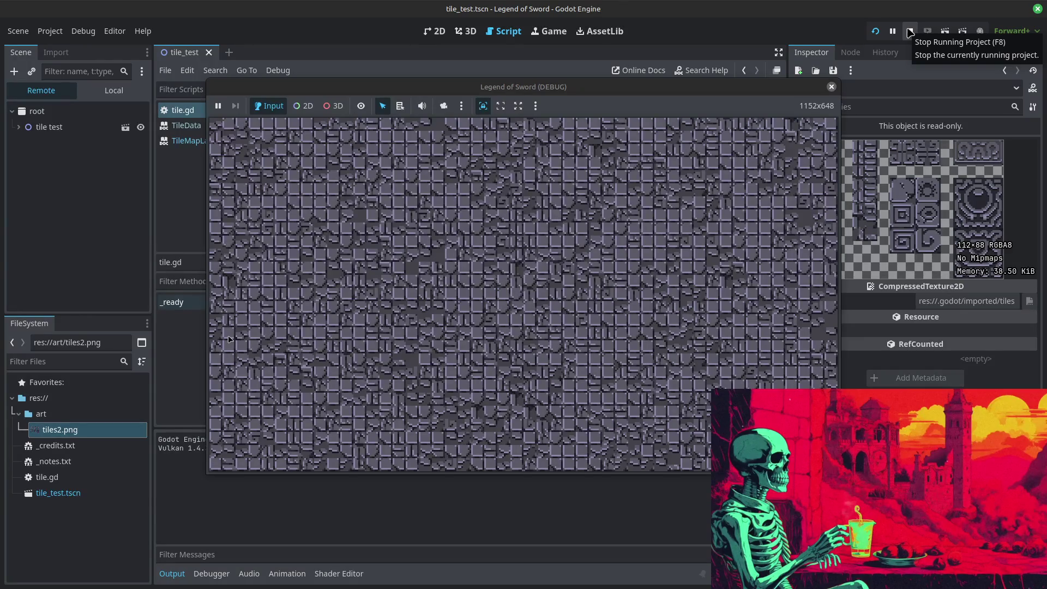
left_click(876, 32)
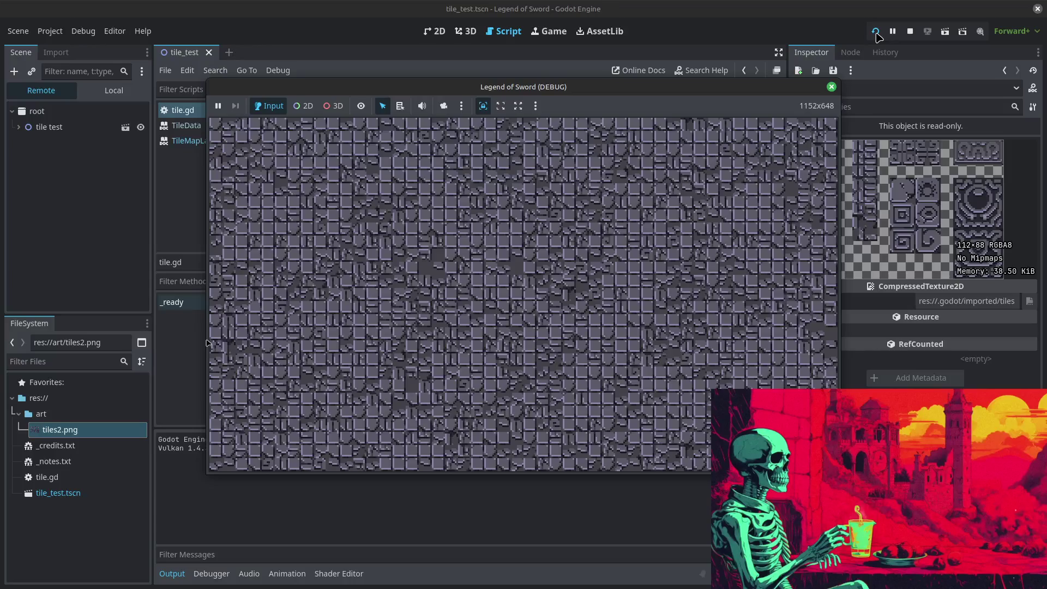
left_click(875, 33)
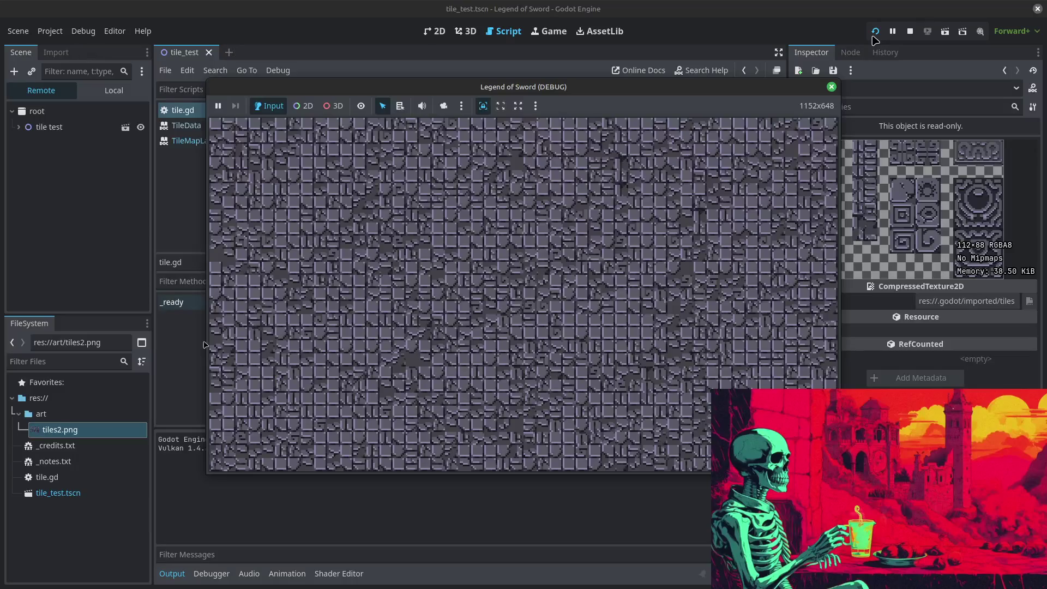
left_click(875, 33)
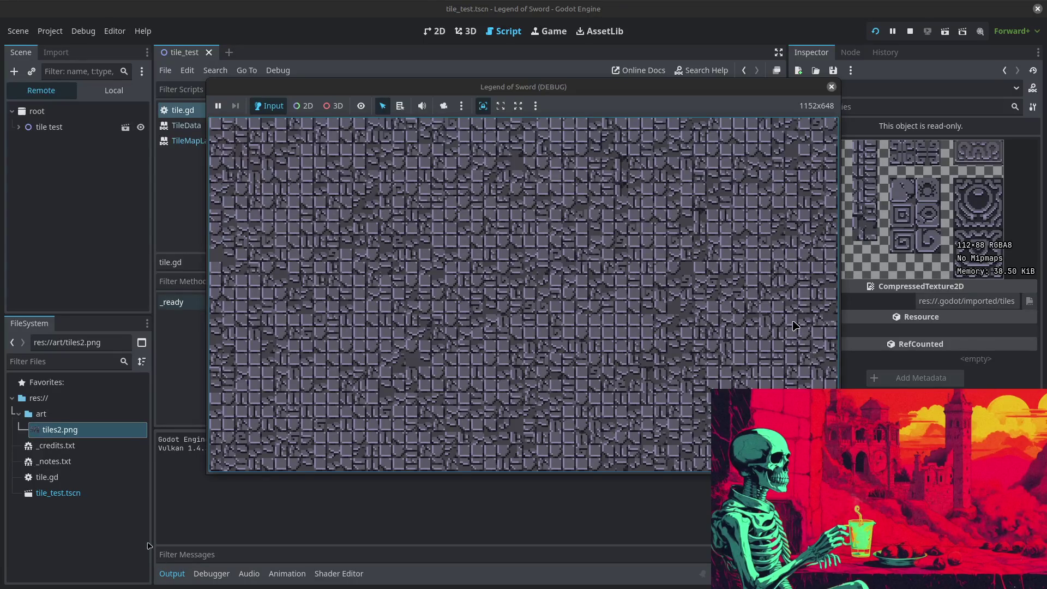
left_click(908, 37)
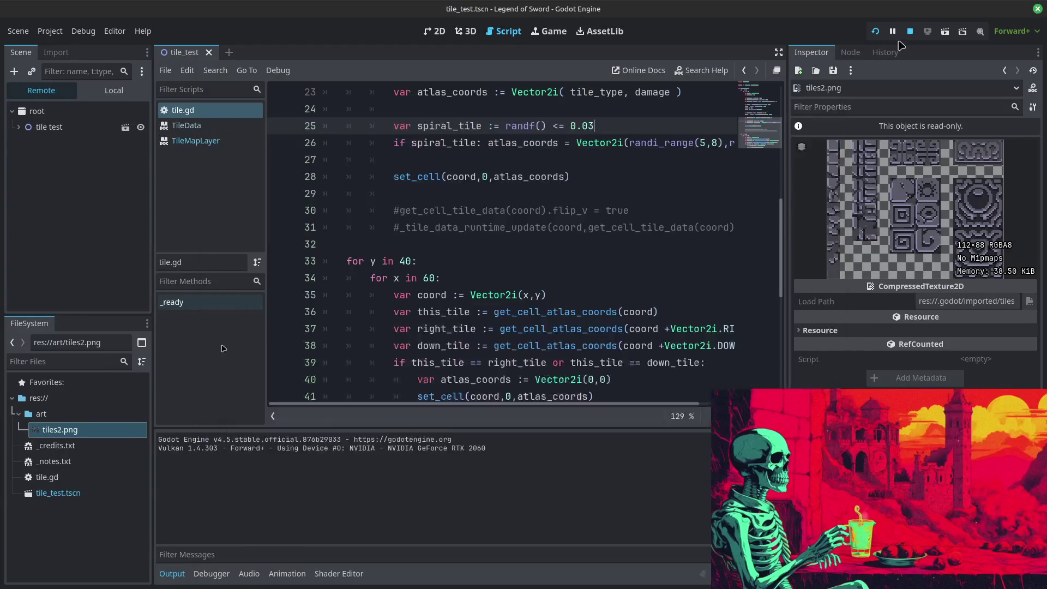
scroll(366, 344, "down", 1)
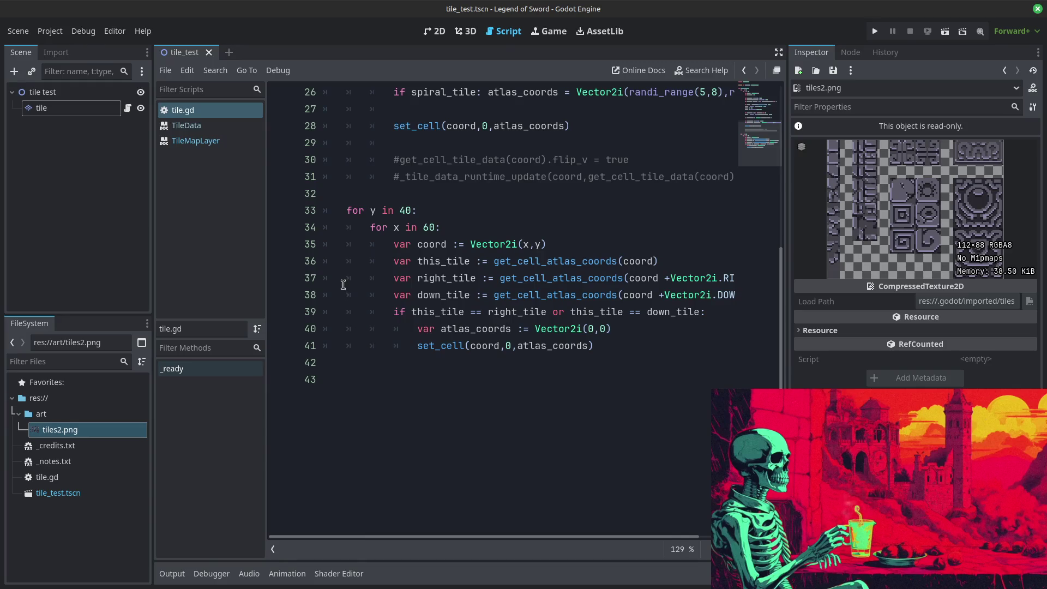
Step: Duplicate the right_tile and down_tile lookup lines, renaming the copies dr_tile and dl_tile
left_click_drag(324, 278, 318, 311)
key("ctrl+c")
left_click(317, 311)
key("ctrl+v")
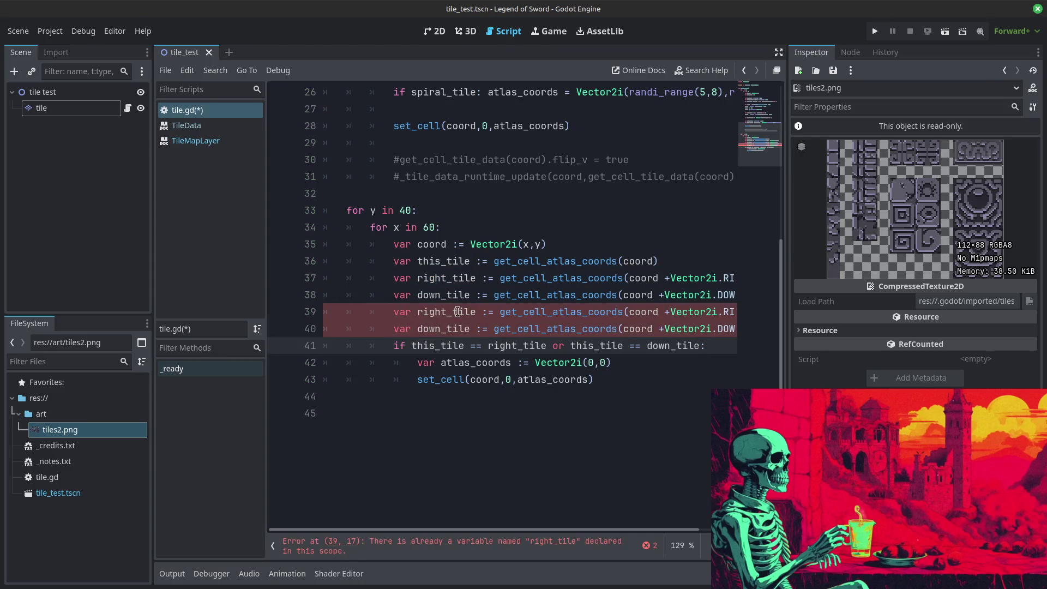
left_click(443, 311)
mouse_move(448, 311)
left_mouse_down()
mouse_move(418, 316)
mouse_move(442, 329)
left_mouse_up()
type("dr")
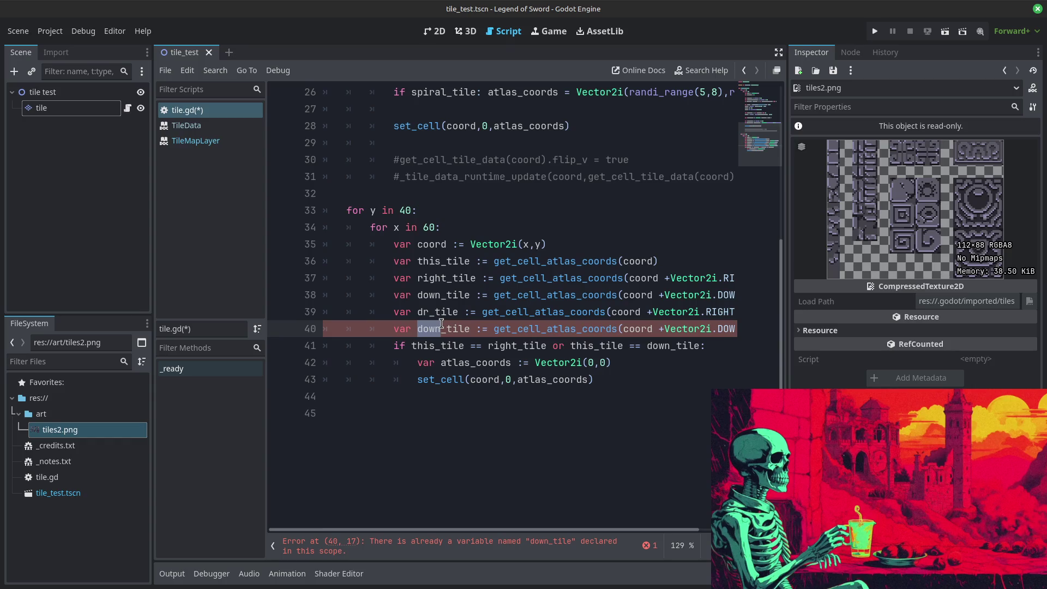
type("dl")
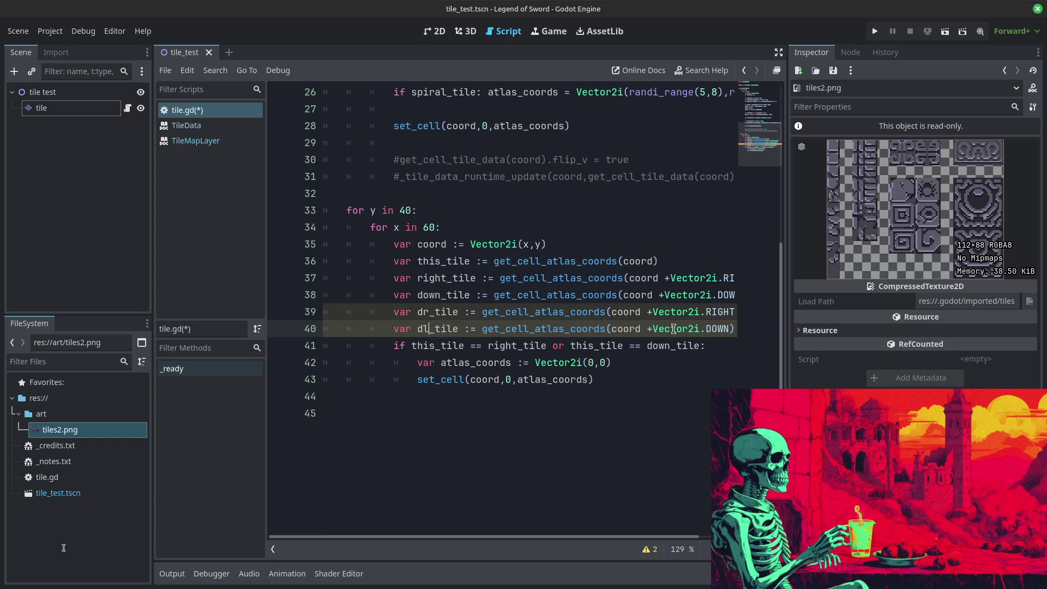
Step: Set the offsets to Vector2i.DOWN + Vector2i.RIGHT for dr_tile and Vector2i.DOWN + Vector2i.LEFT for dl_tile
mouse_move(710, 328)
left_mouse_down()
mouse_move(700, 329)
mouse_move(734, 329)
mouse_move(712, 330)
left_mouse_up()
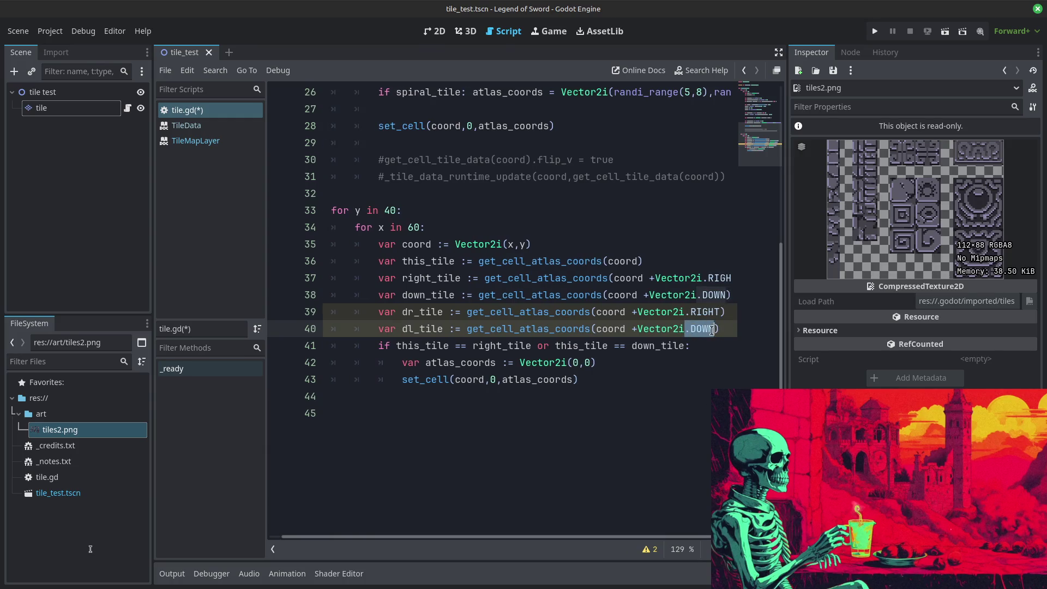
left_click(712, 330)
type("+Vector")
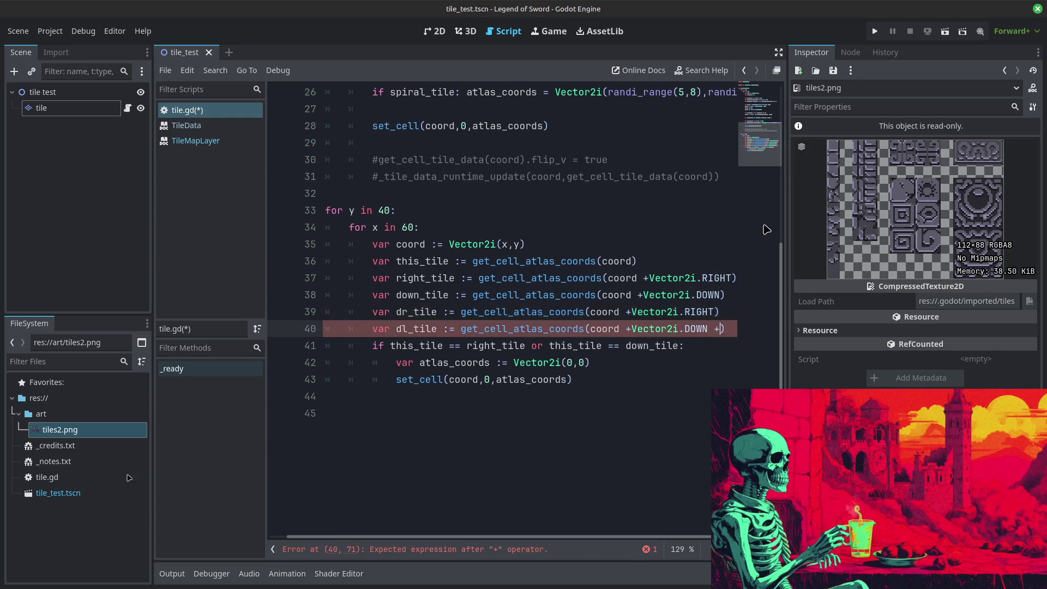
type("2i.LEFT")
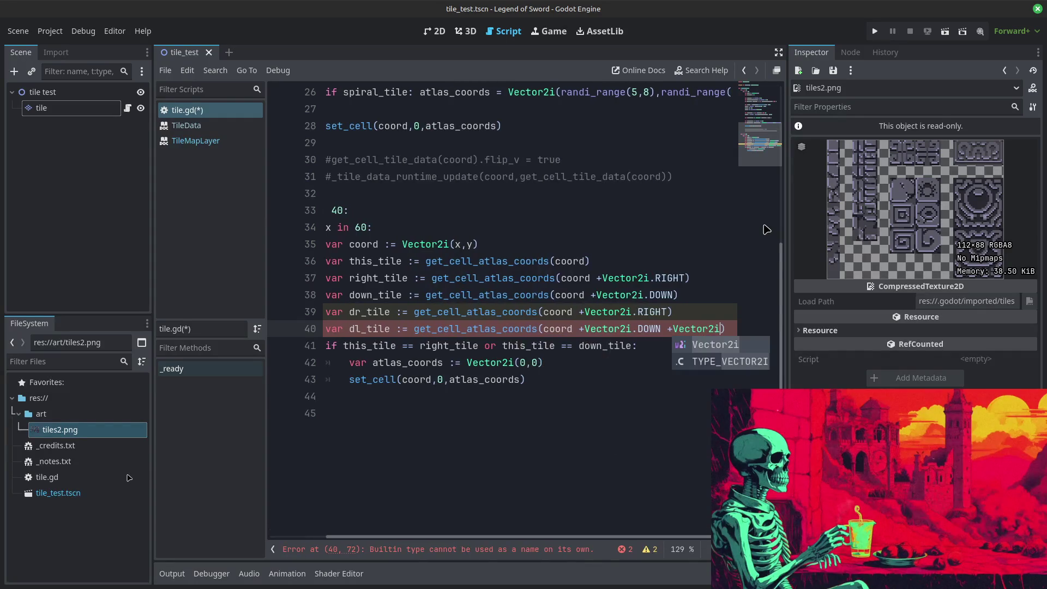
key("Up")
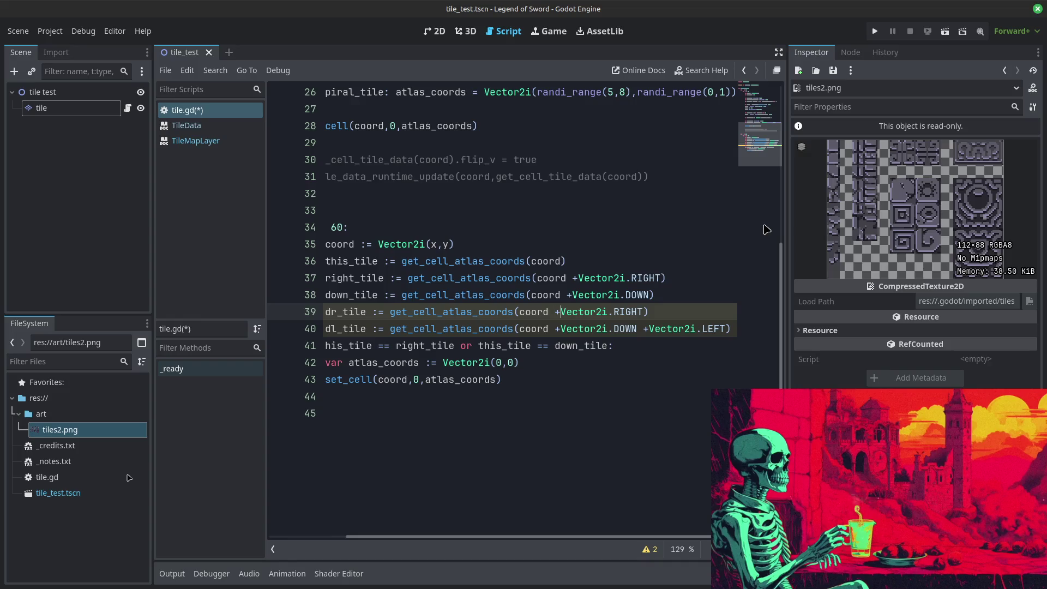
type("ro2Vectro2i")
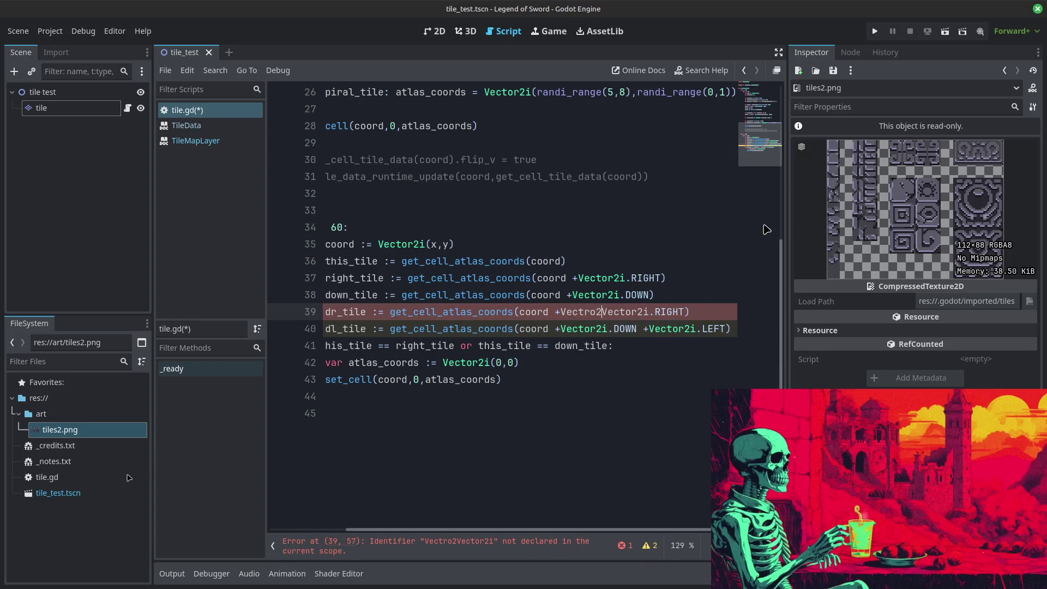
type(".RIGHT +")
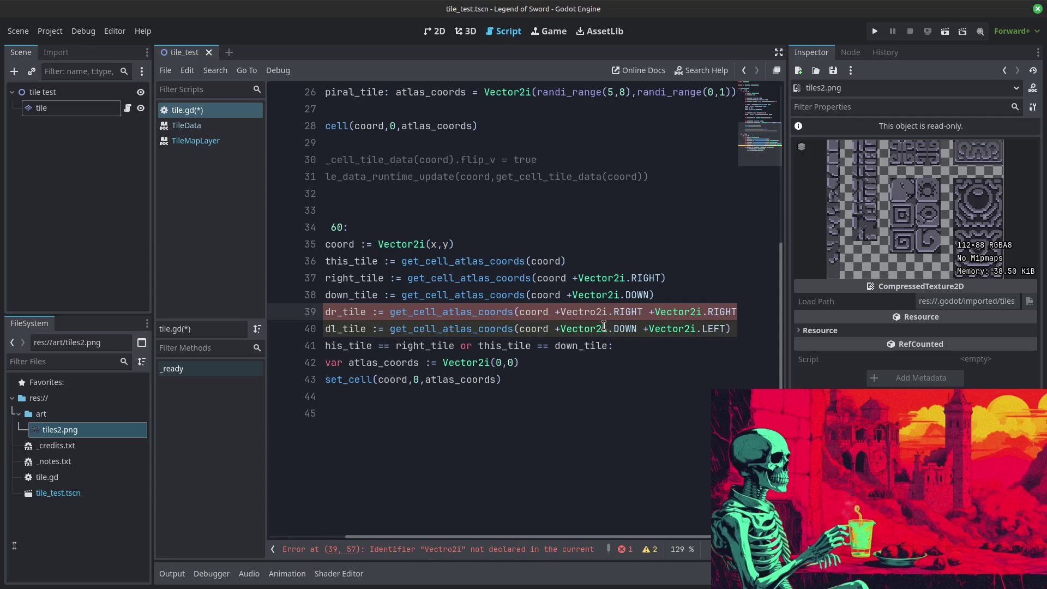
left_click_drag(614, 312, 645, 315)
type("DOWN")
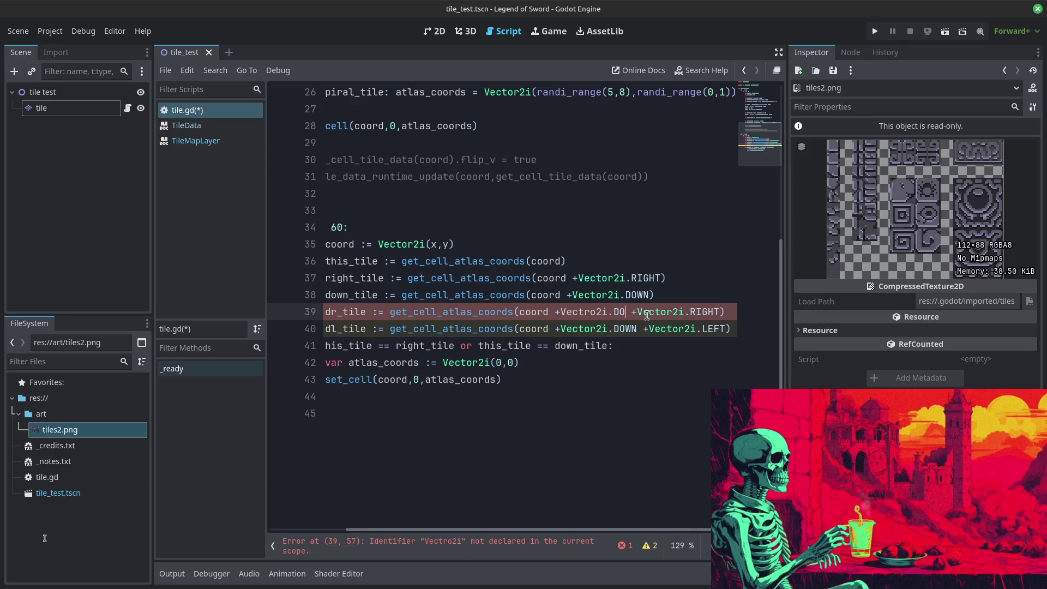
type("o")
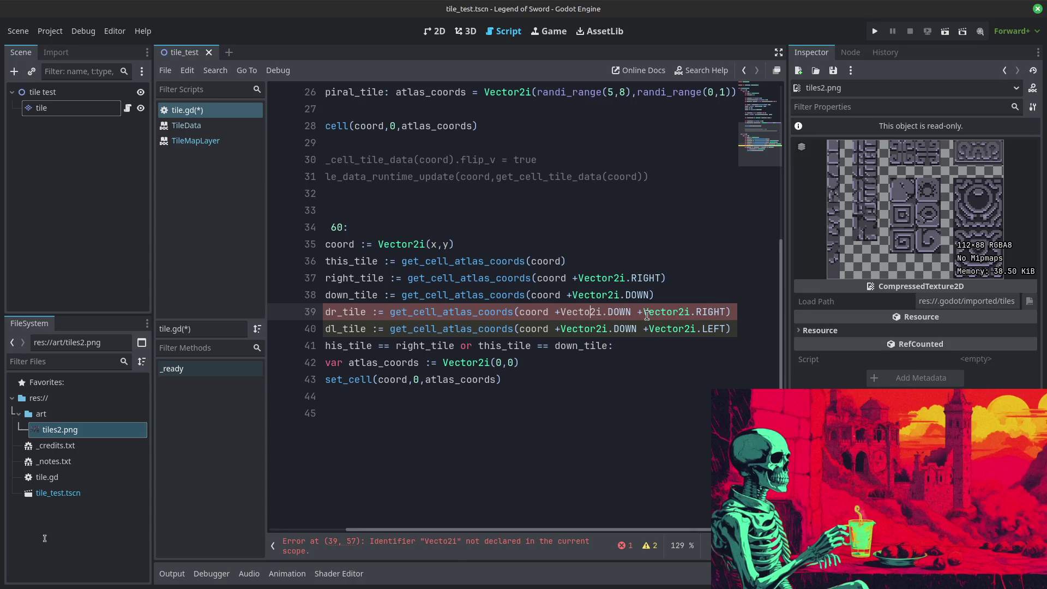
key("Delete")
left_click(496, 279)
left_click_drag(524, 376, 327, 346)
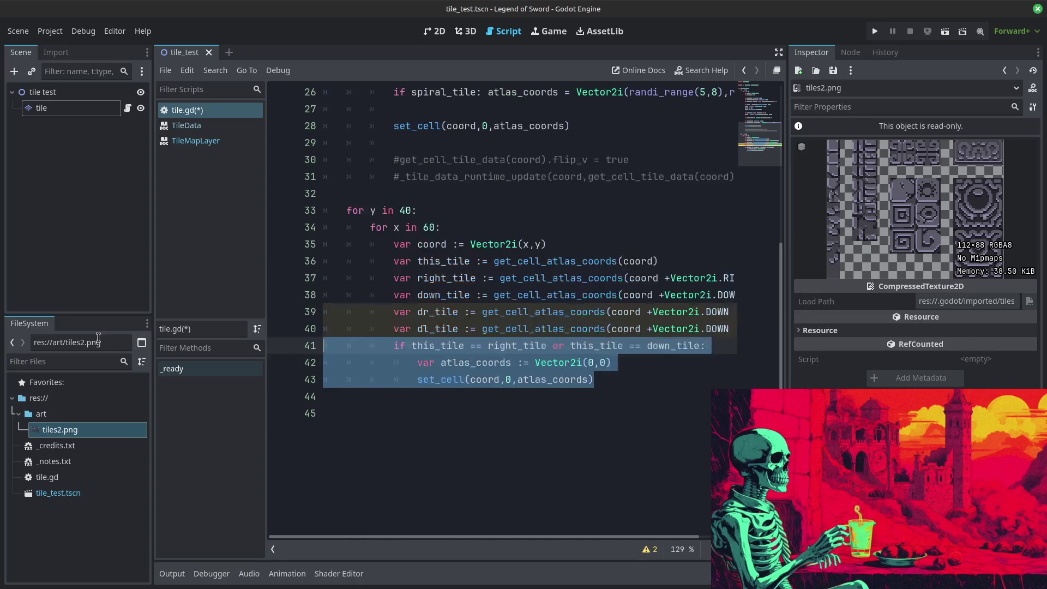
left_click(454, 294)
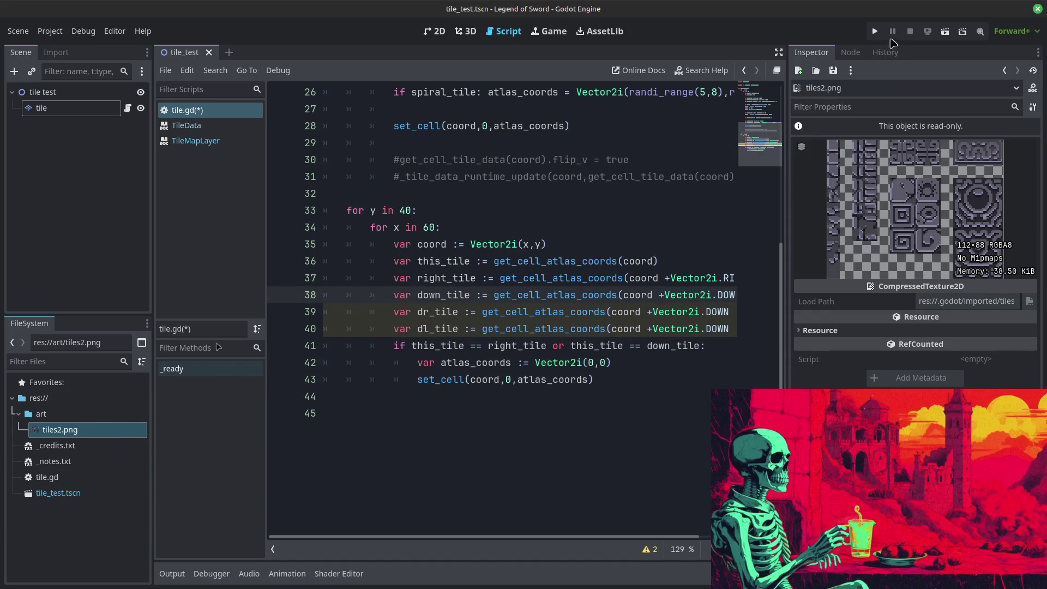
Step: Run the project and focus the debug window showing the generated stone tile grid
left_click(876, 31)
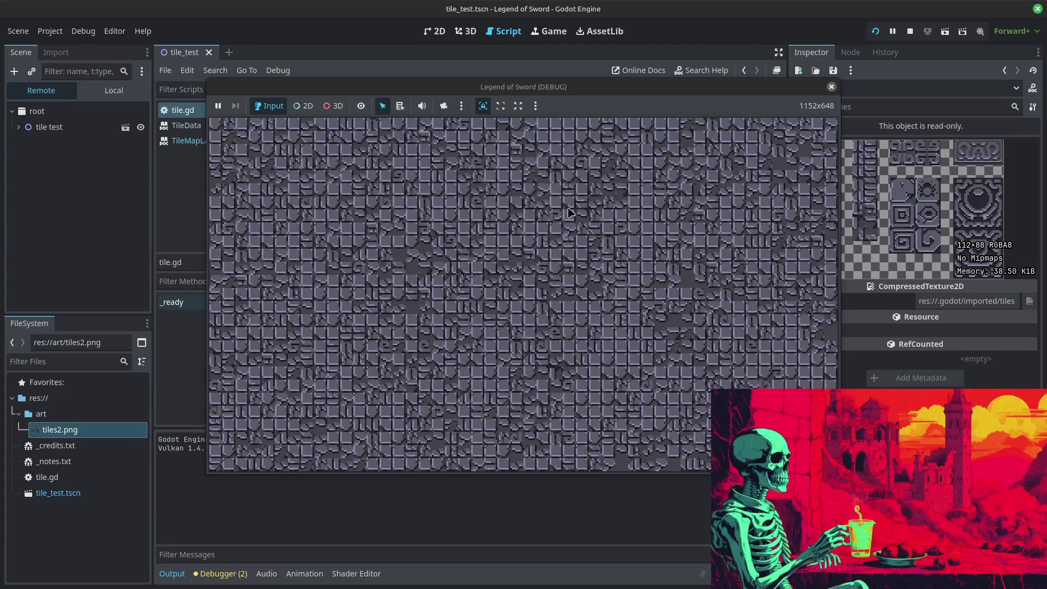
left_click(622, 188)
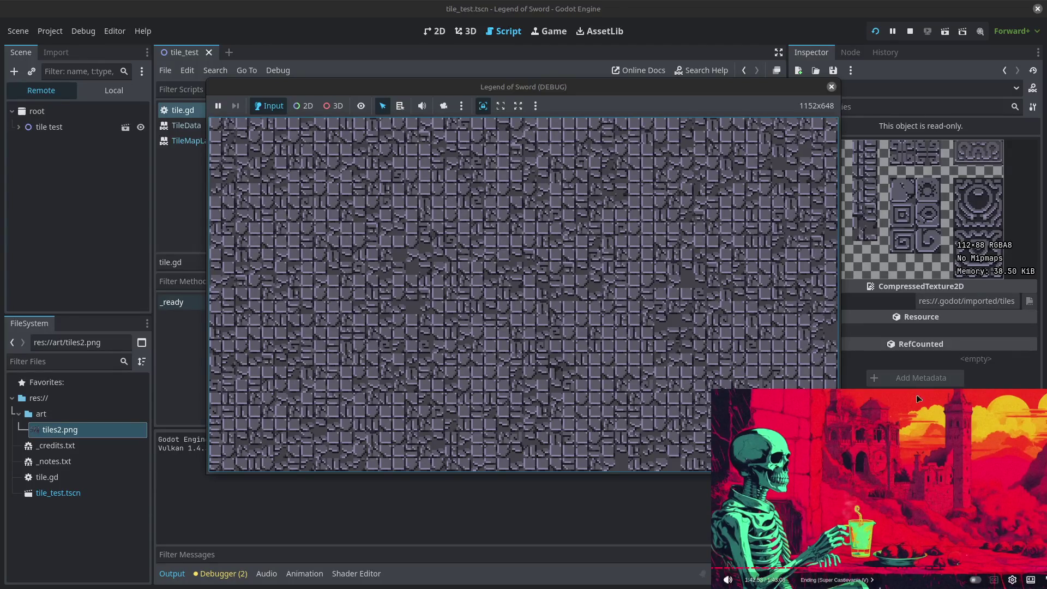
mouse_move(826, 449)
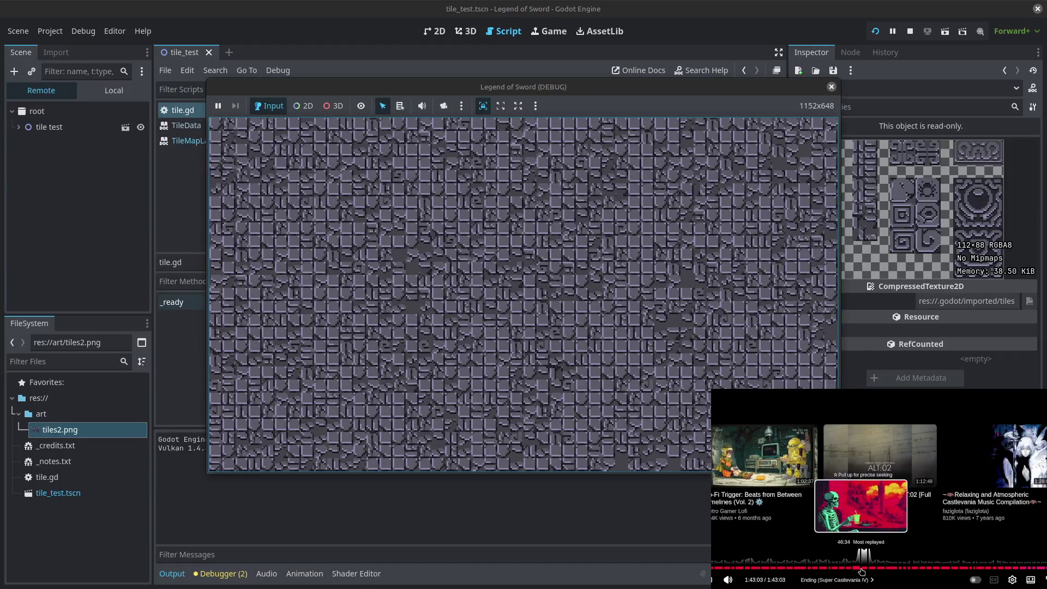
Step: Restart the background music video, then stop the running game
left_click(862, 571)
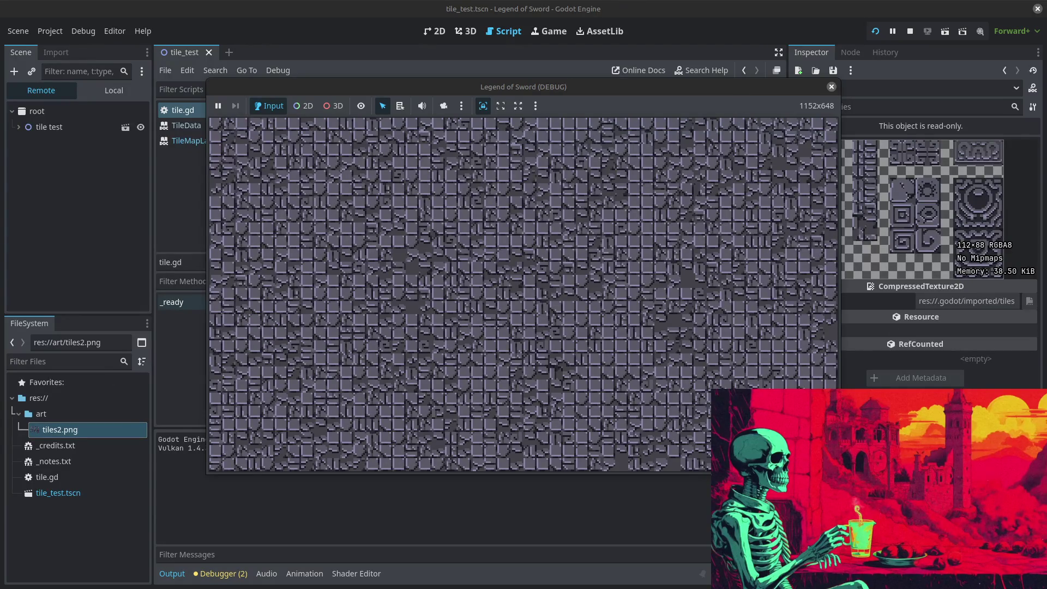
left_click(909, 31)
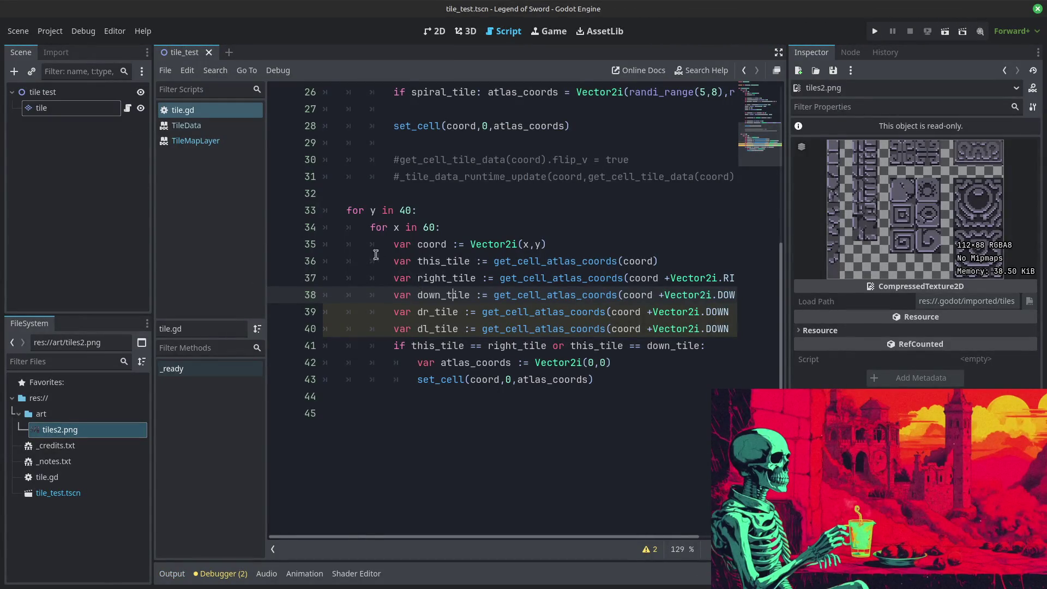
Step: Paste the 'for y in 40' / 'for x in 60' headers at the file's end and begin 'var big_tile :='
left_click_drag(327, 205, 326, 242)
key("ctrl+c")
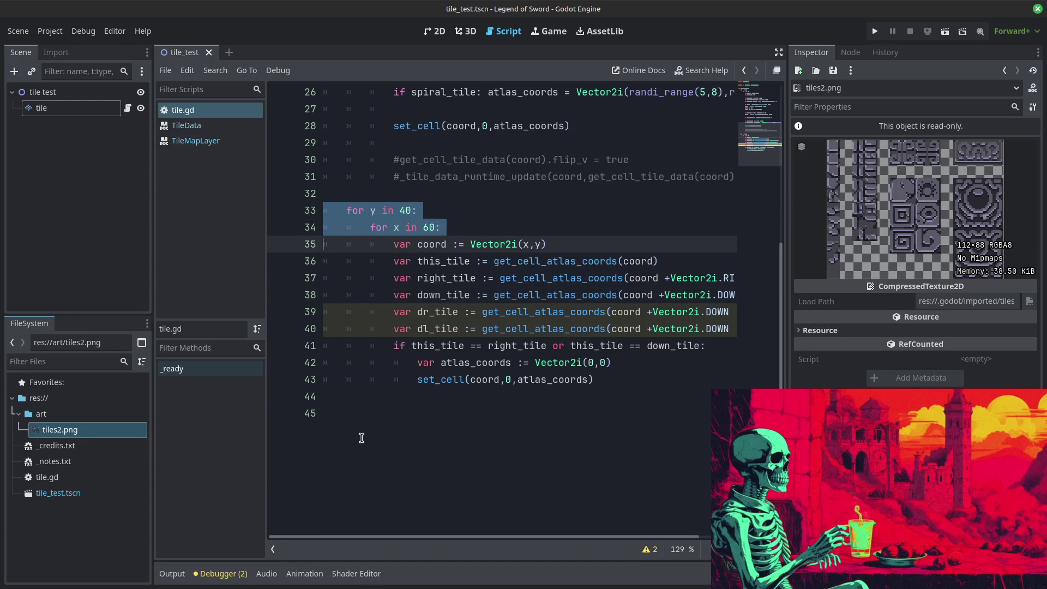
left_click(355, 423)
key("ctrl+v")
scroll(355, 347, "down", 1)
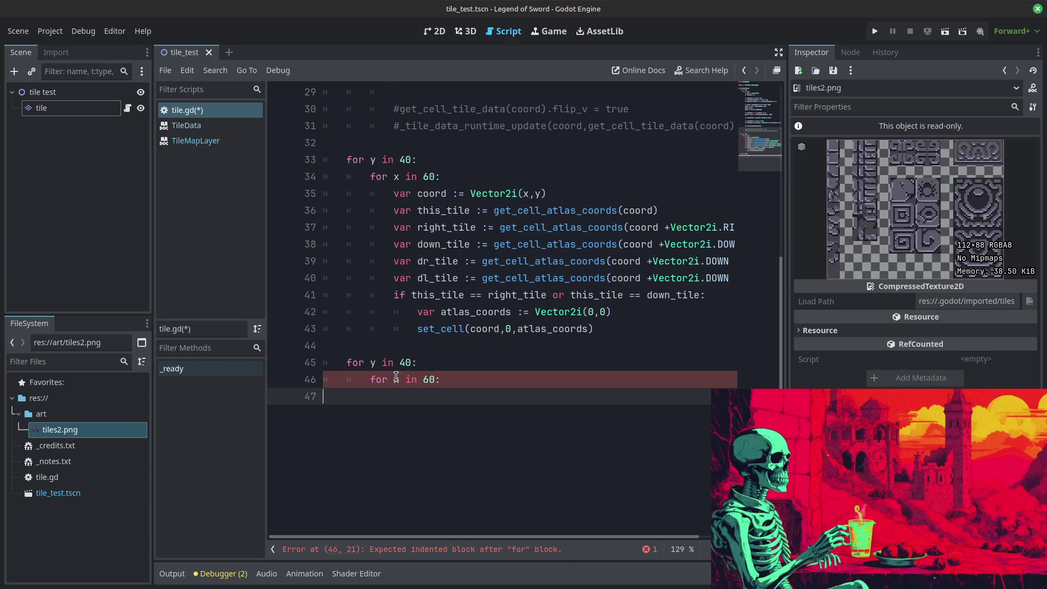
key("Tab")
key("Tab")
type("va")
key("BackSpace")
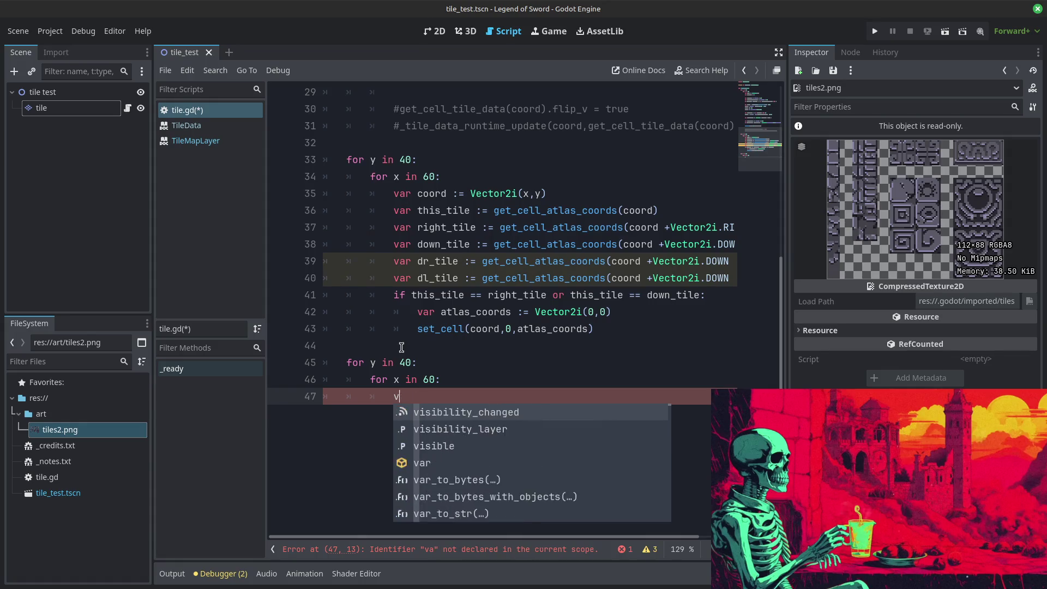
type("ar big_tile ")
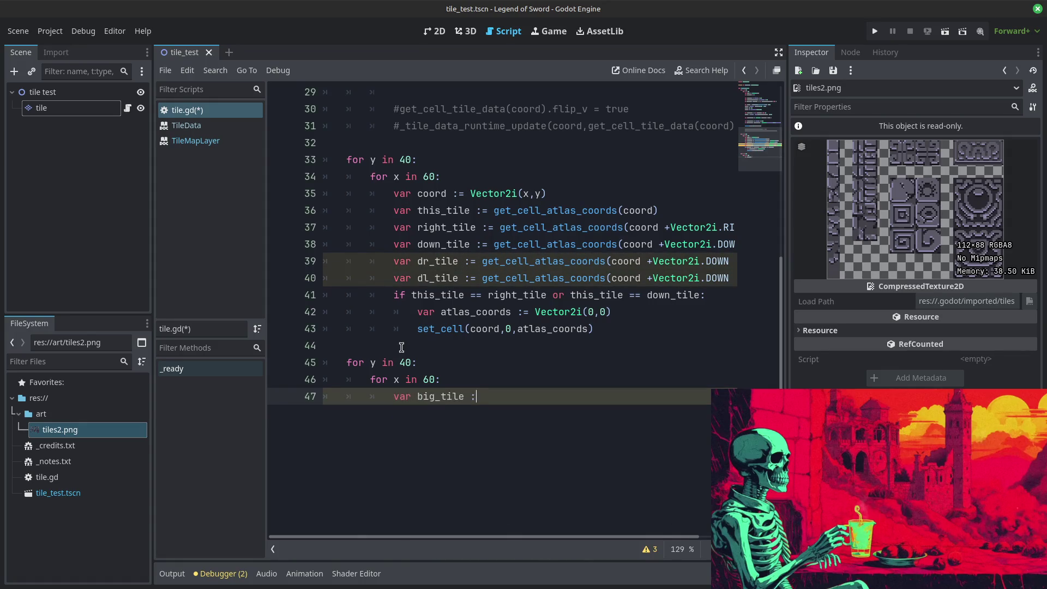
type(":=")
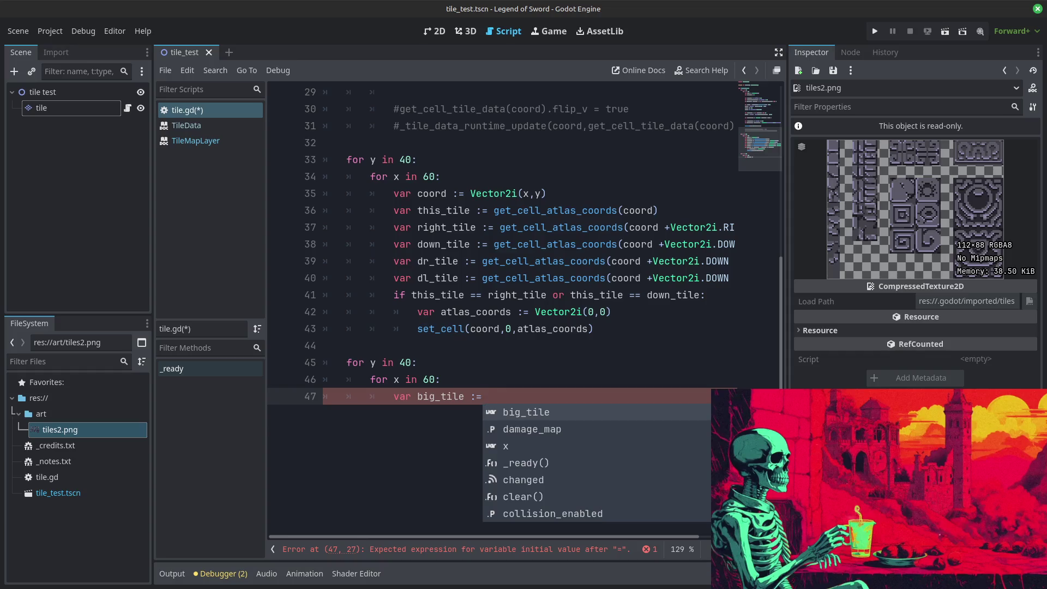
Step: Pause and rewind the background video, then dismiss the code completion list
left_click(810, 437)
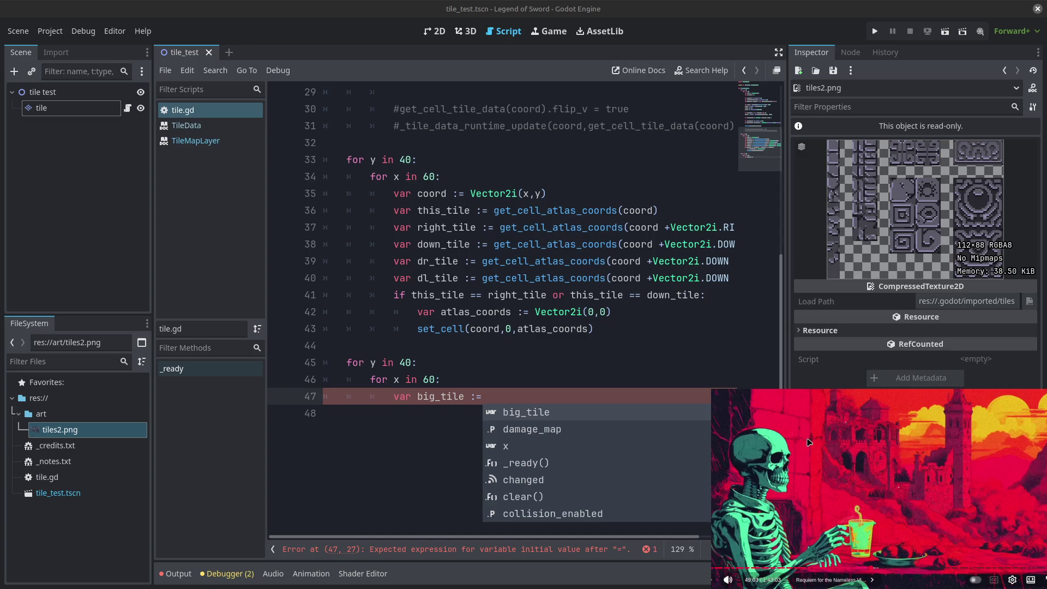
mouse_move(827, 445)
key("Left")
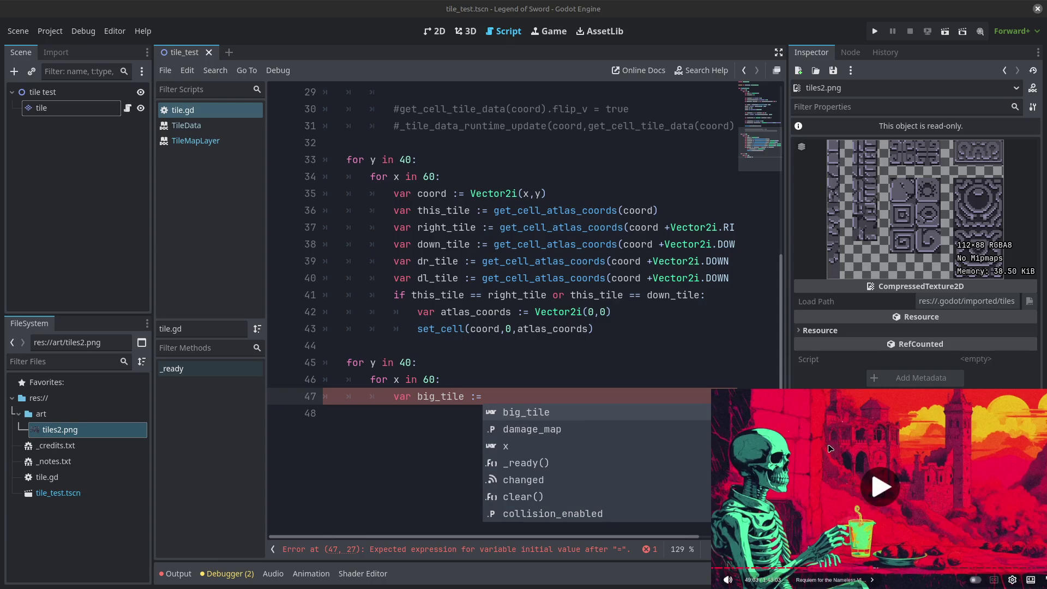
left_click(827, 452)
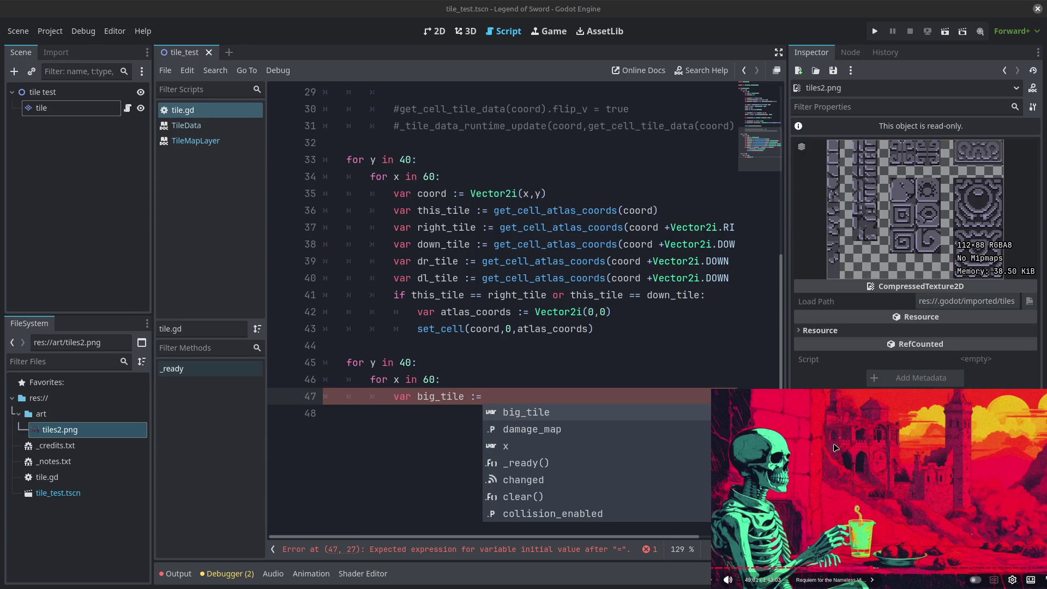
left_click(834, 447)
key("Left")
key("Left")
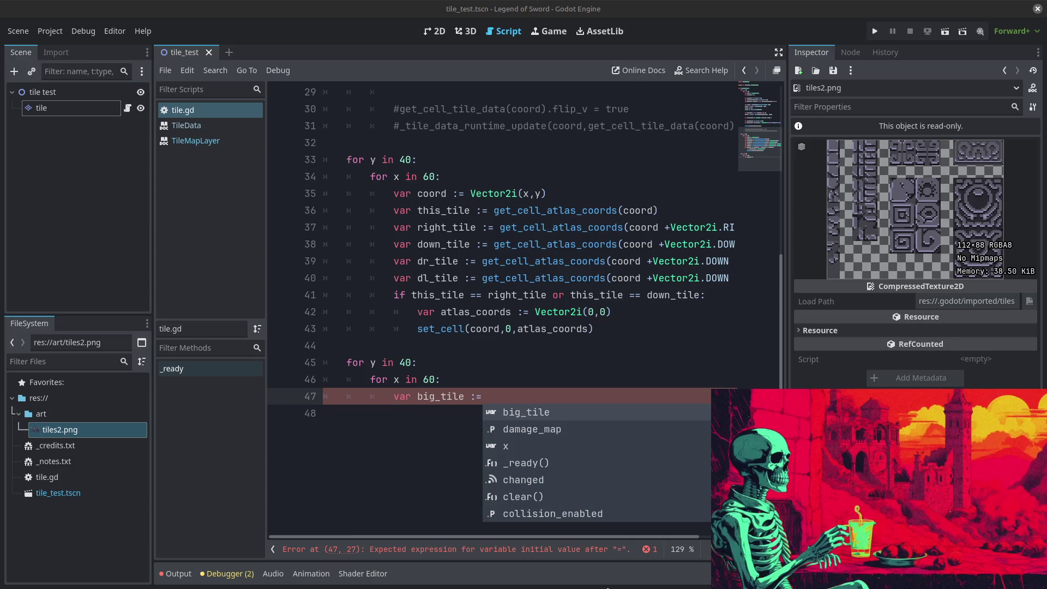
left_click(492, 370)
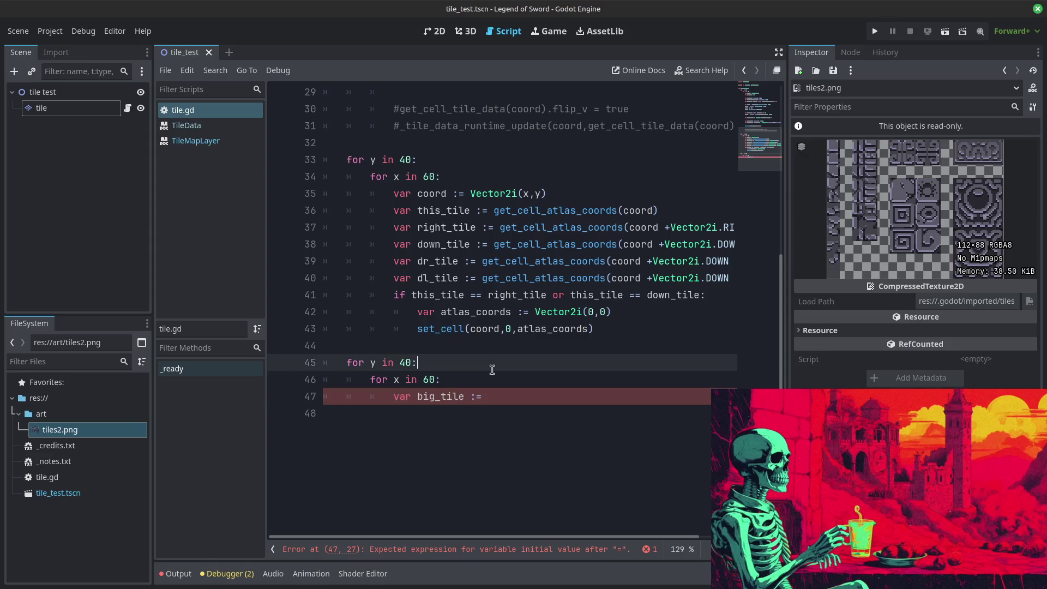
Step: Comment out lines 45–47 of the unfinished big_tile loop with Ctrl+K and rerun error-free
key("F5")
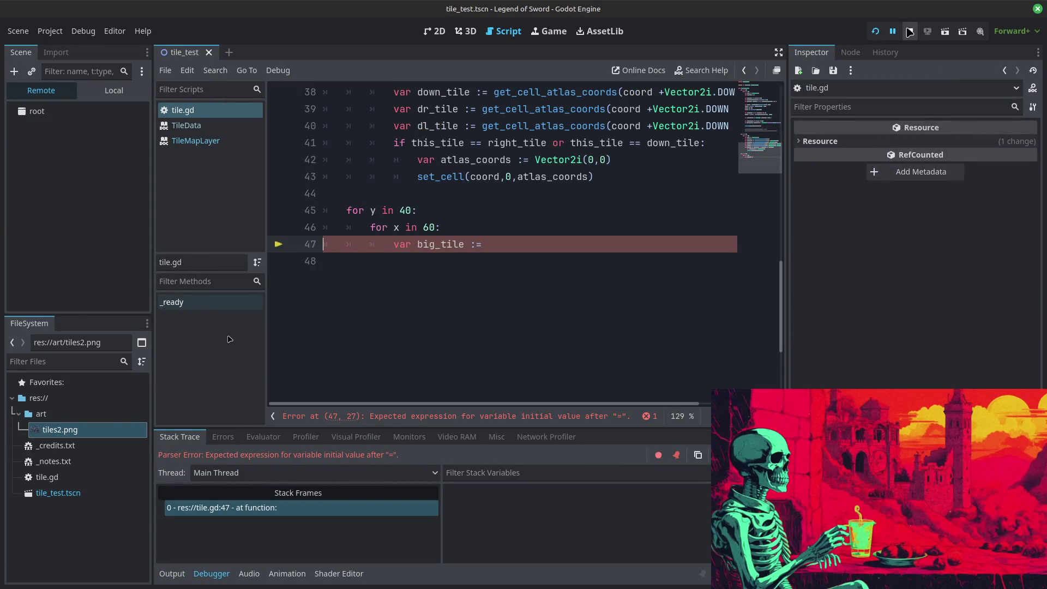
left_click_drag(461, 244, 387, 210)
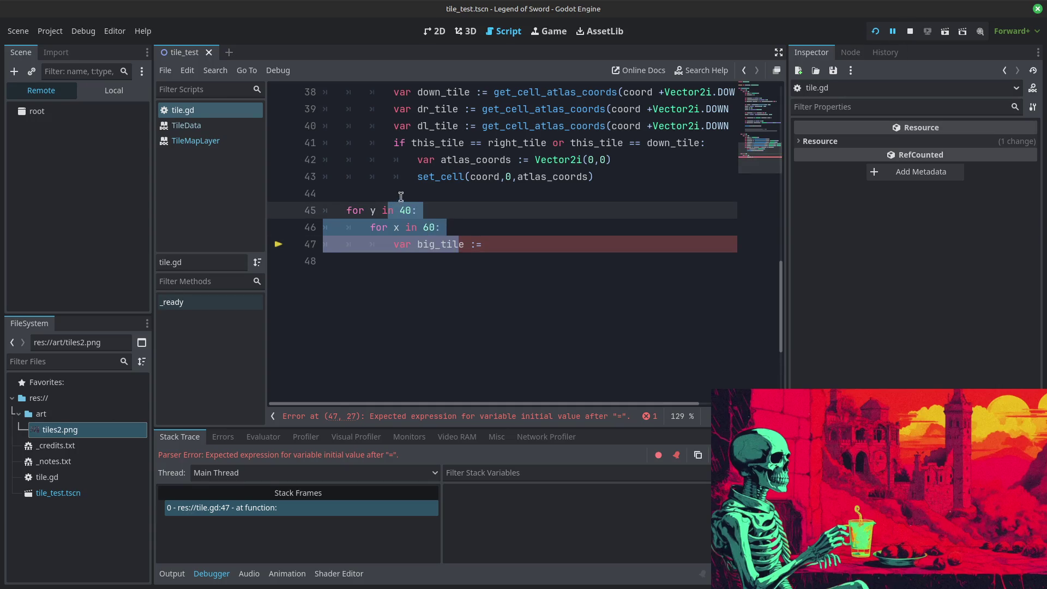
key("ctrl+k")
scroll(543, 227, "up", 1)
scroll(543, 227, "up", 4)
key("F5")
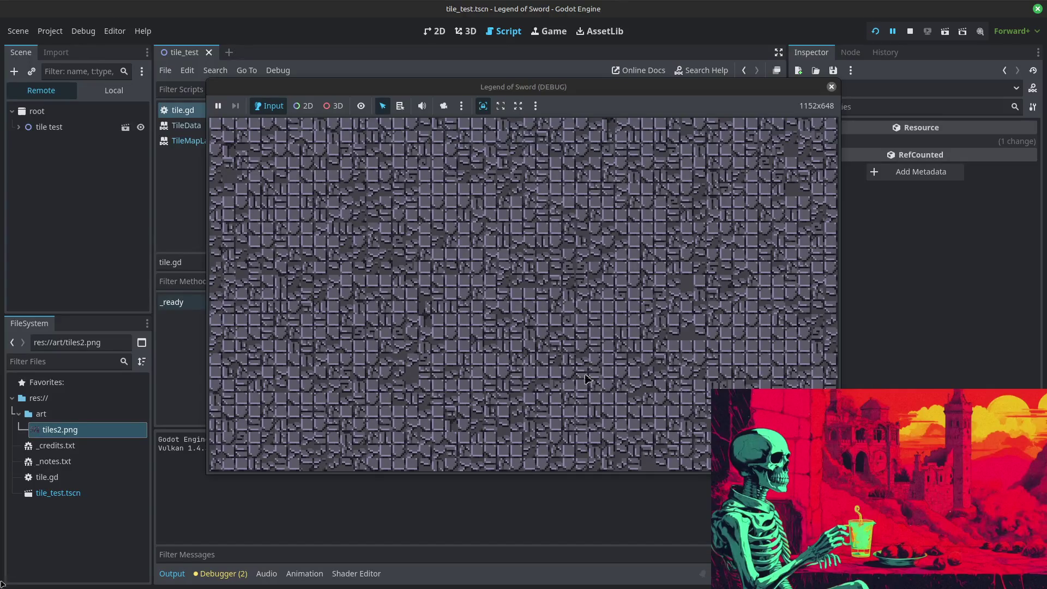
left_click(910, 31)
Step: Change the damage exponent on line 17 from 1.5 to 2 and test-run
scroll(453, 285, "up", 5)
scroll(454, 284, "up", 4)
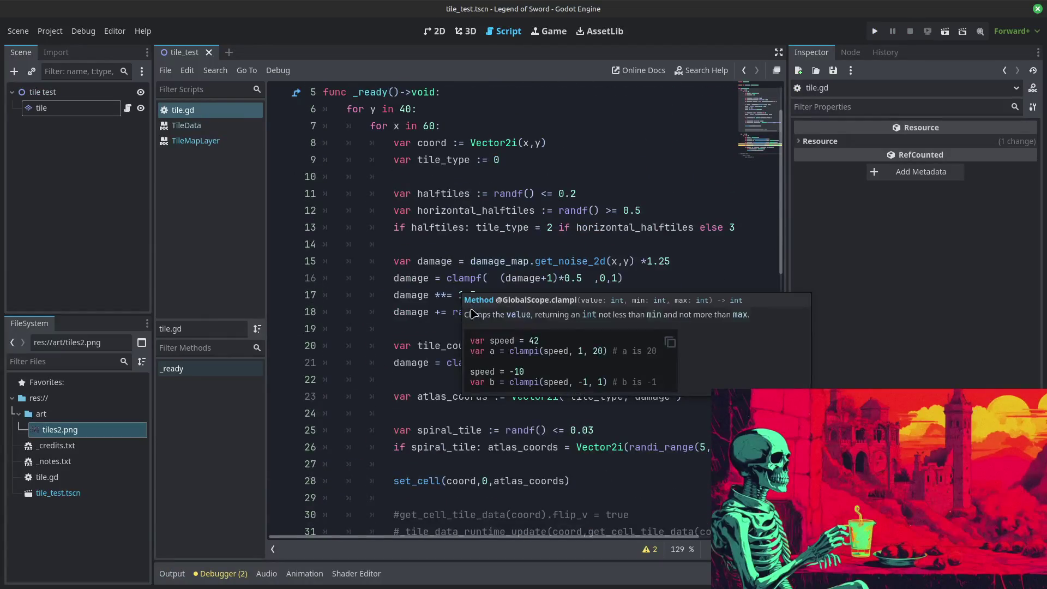
left_click_drag(489, 346, 457, 346)
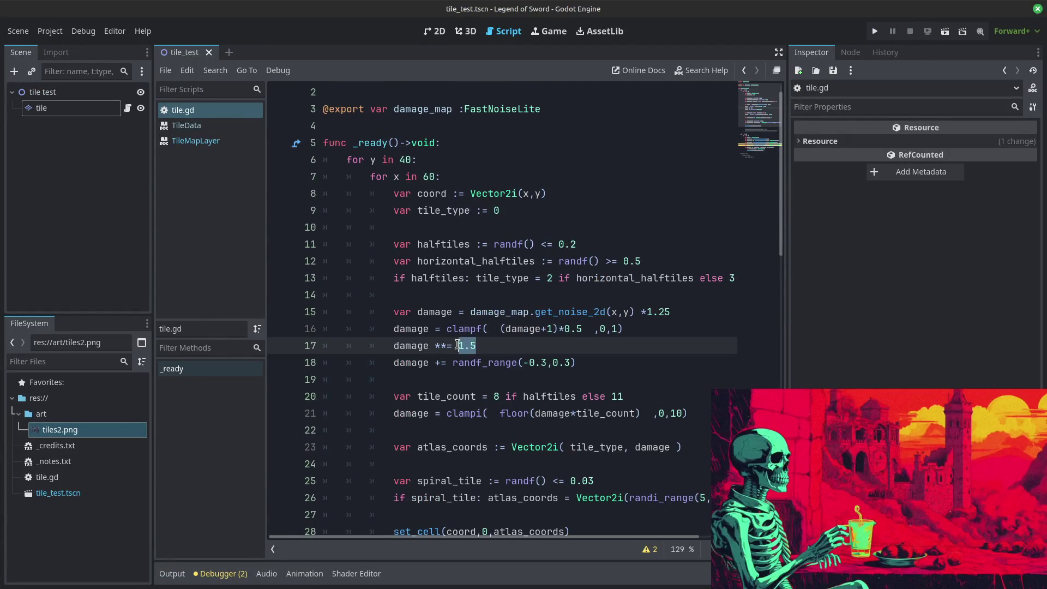
type("2")
left_click(546, 397)
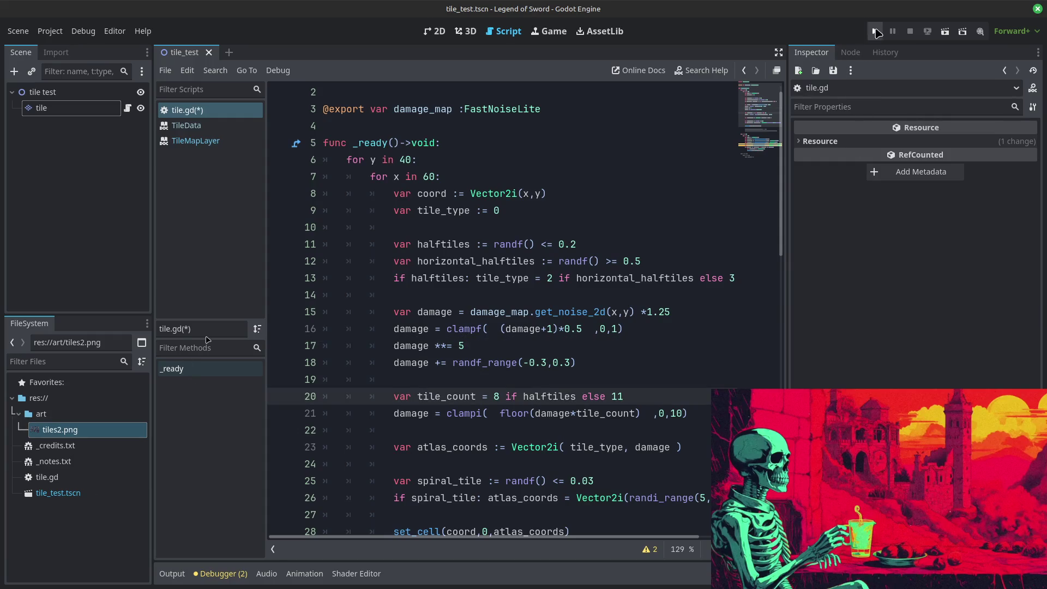
left_click(875, 31)
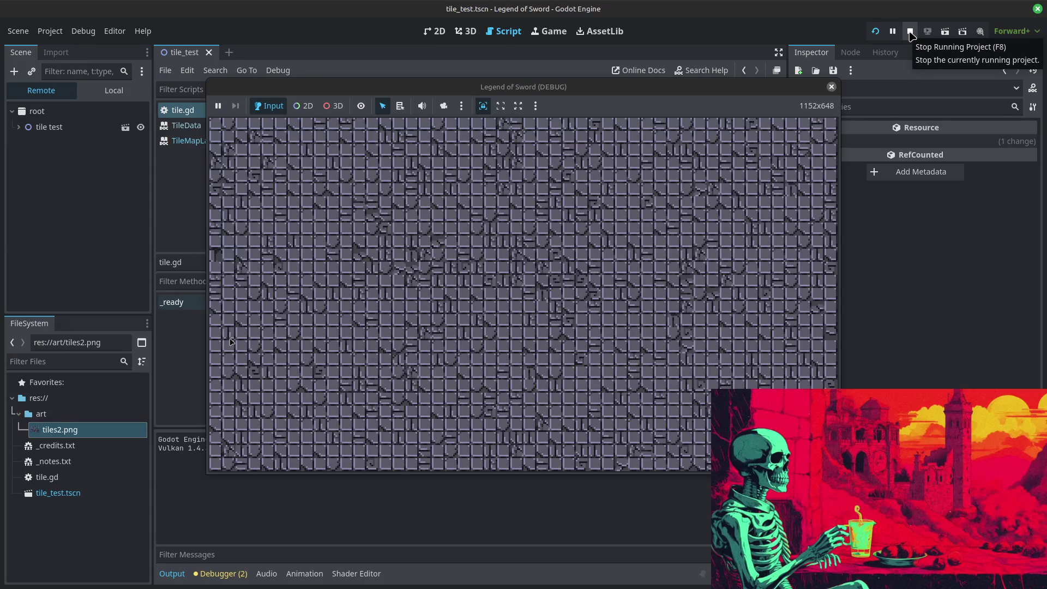
left_click(910, 33)
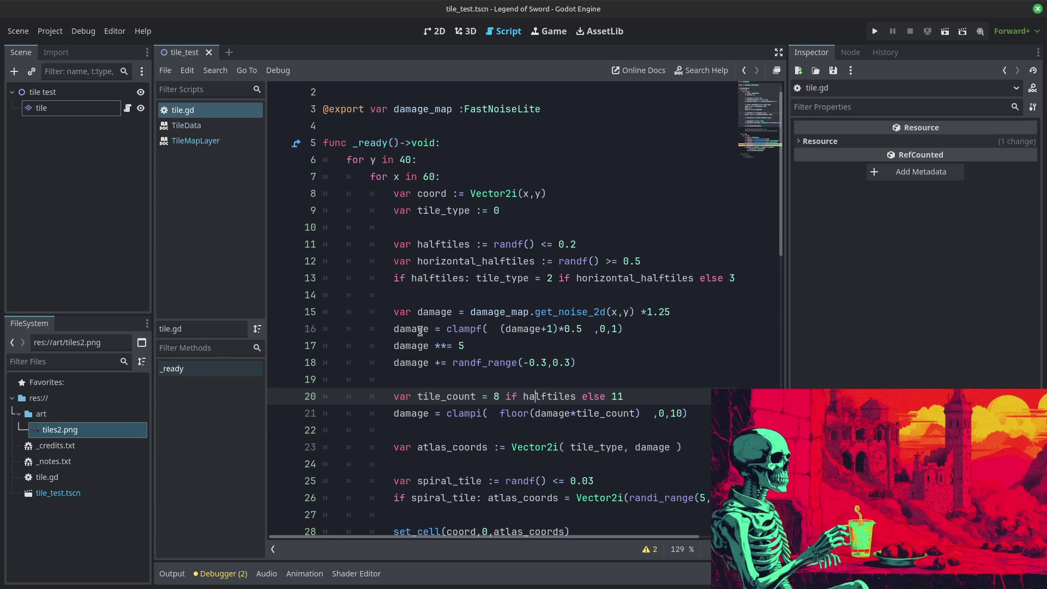
Step: Set the exponent to 3 and lower the Damage Map noise frequency to 0.0153, then 0.0133, testing each
left_click(463, 346)
key("BackSpace")
type("3")
left_click(41, 108)
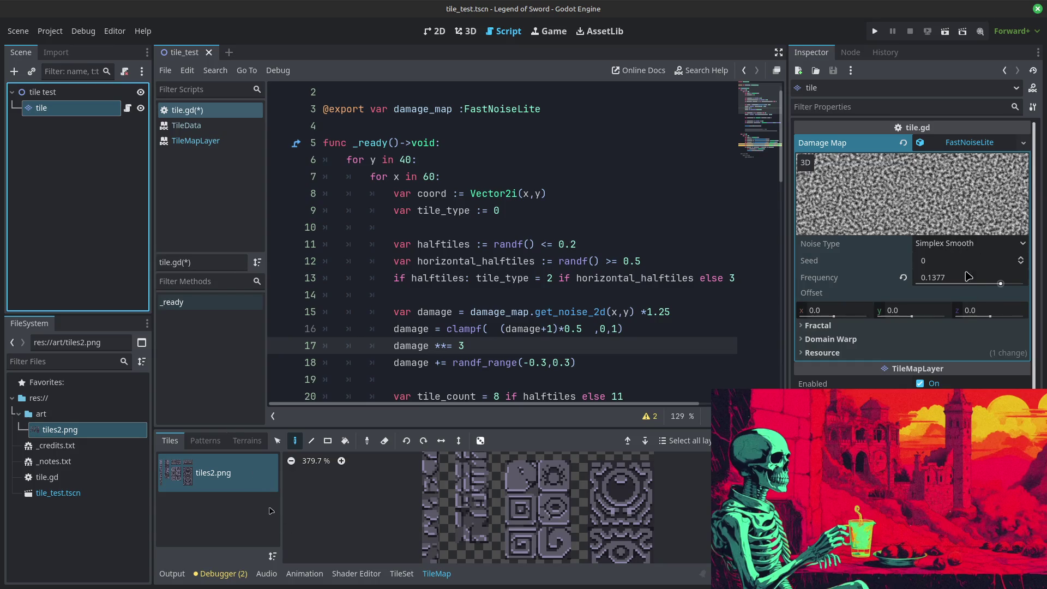
left_click_drag(1001, 284, 975, 284)
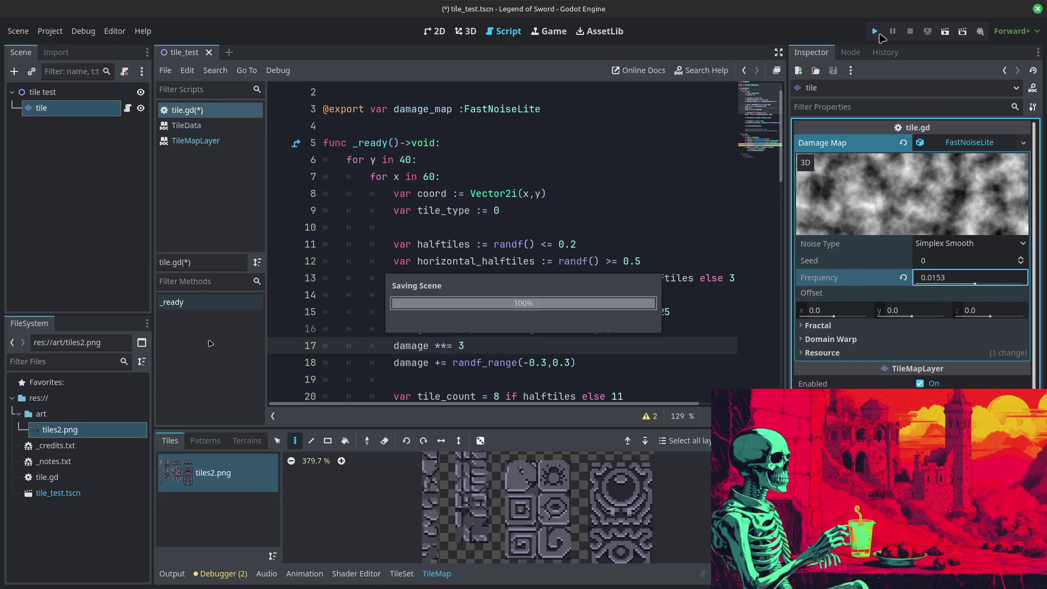
left_click(878, 32)
left_click(909, 33)
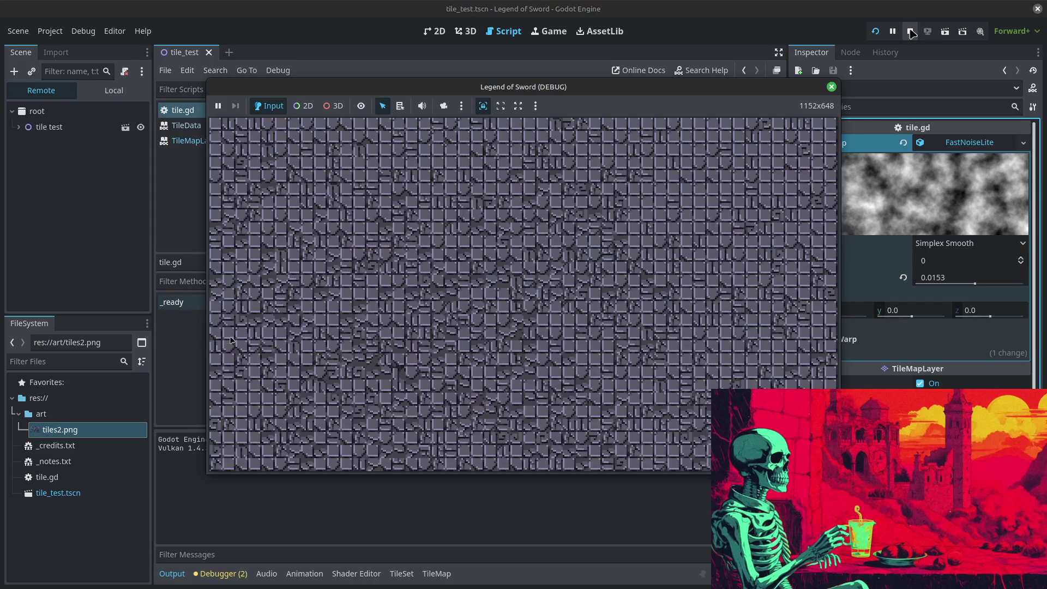
left_click_drag(974, 284, 945, 288)
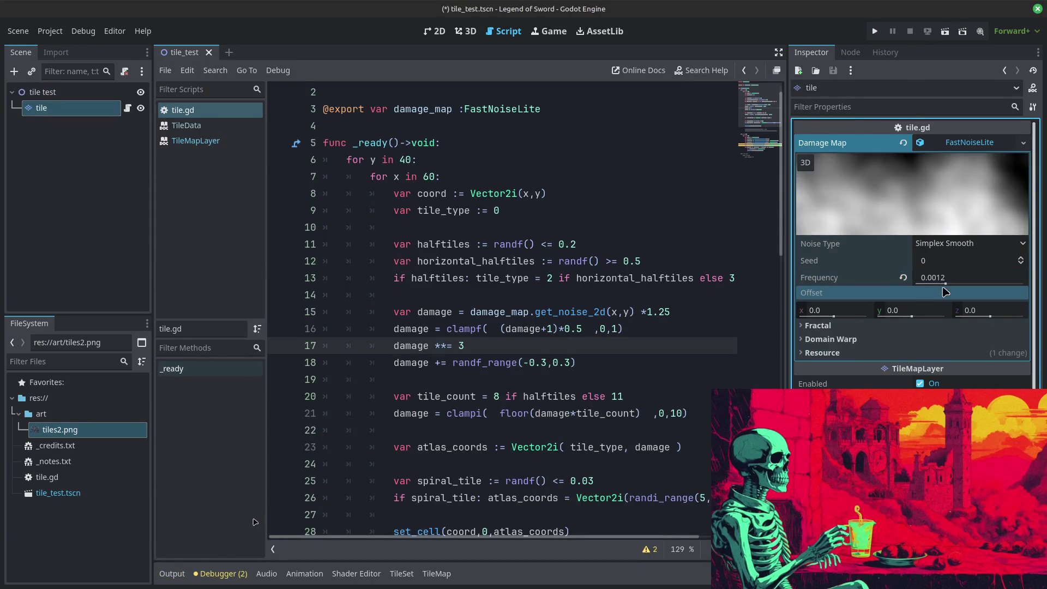
left_click(876, 32)
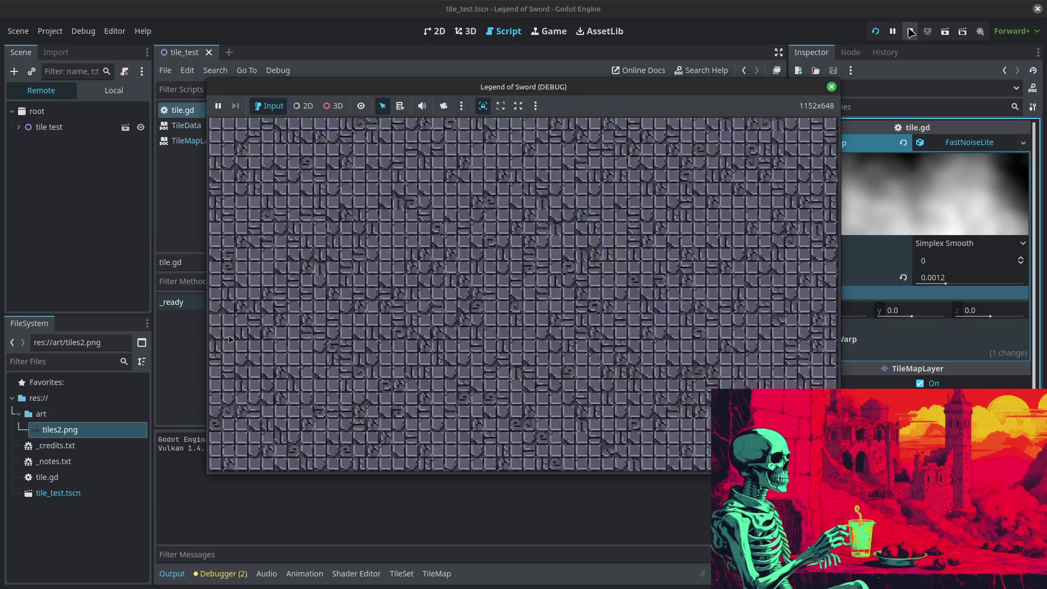
left_click(910, 32)
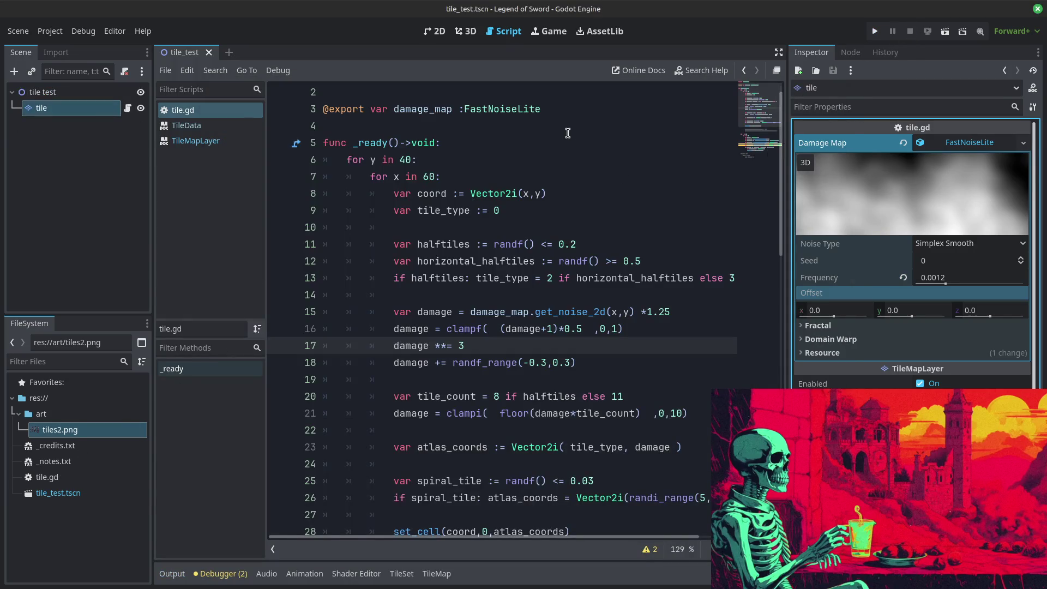
left_click(544, 363)
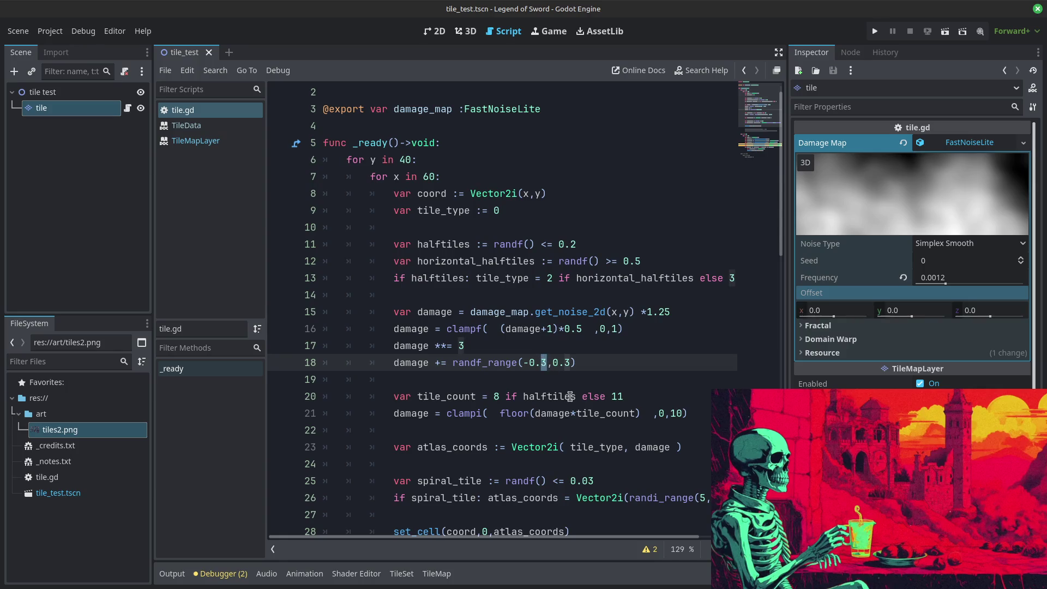
Step: Move the damage exponent line below the random offset line and test-run
left_click(306, 347)
left_click_drag(338, 346, 327, 381)
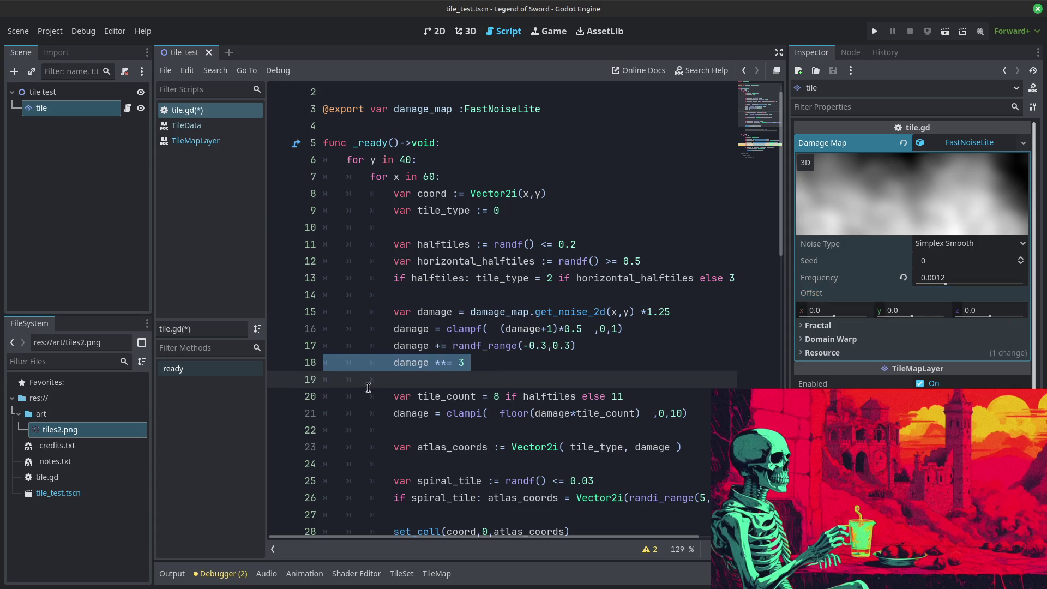
left_click(495, 330)
left_click(875, 31)
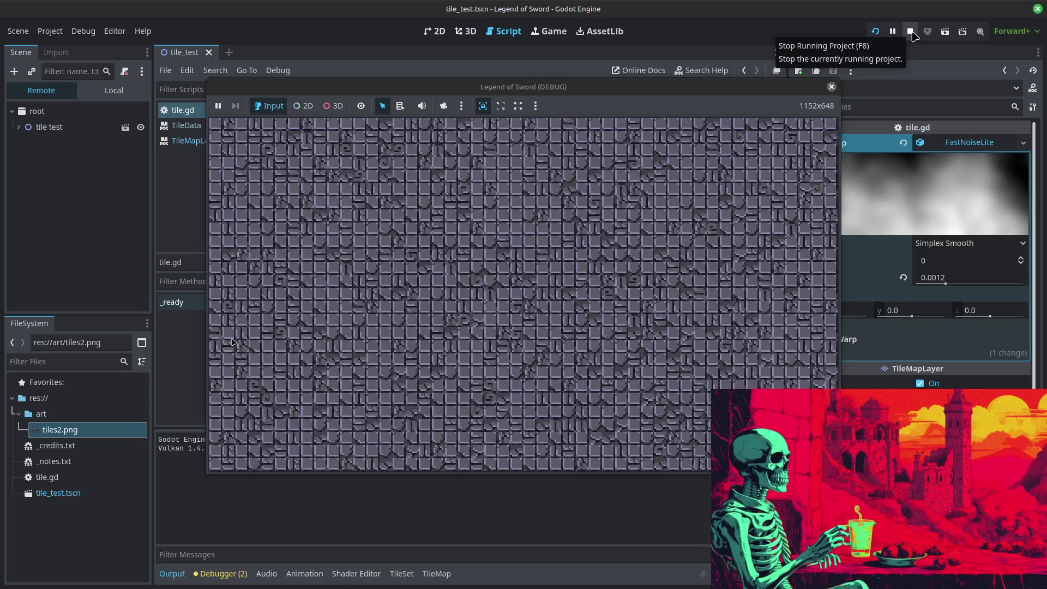
left_click(911, 32)
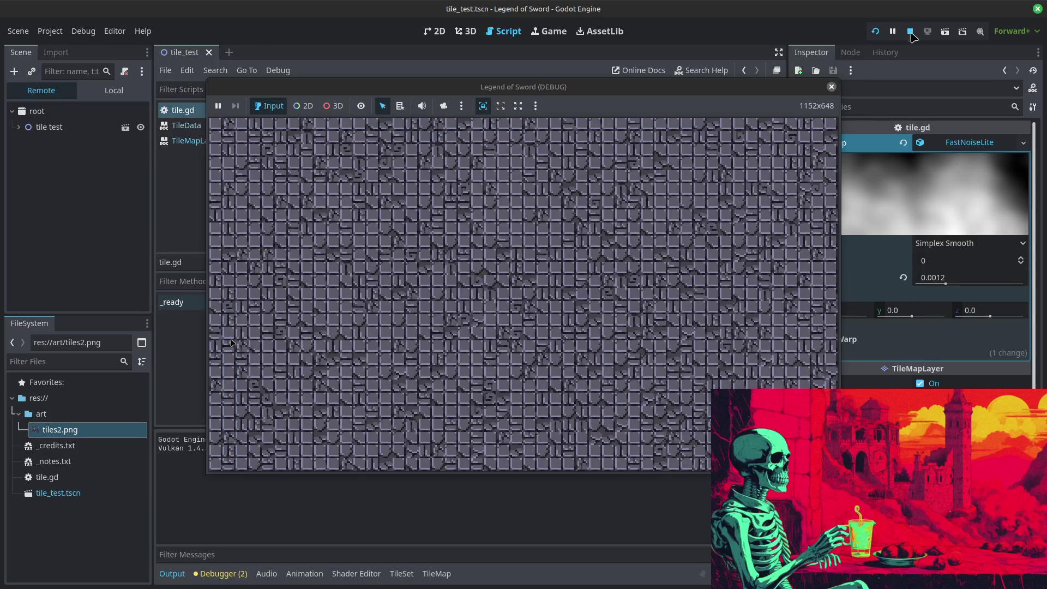
Step: Narrow the random damage jitter range to ±0.2 and test-run
left_click(547, 346)
key("BackSpace")
type("2")
key("Left")
key("Left")
key("Left")
key("BackSpace")
type("2")
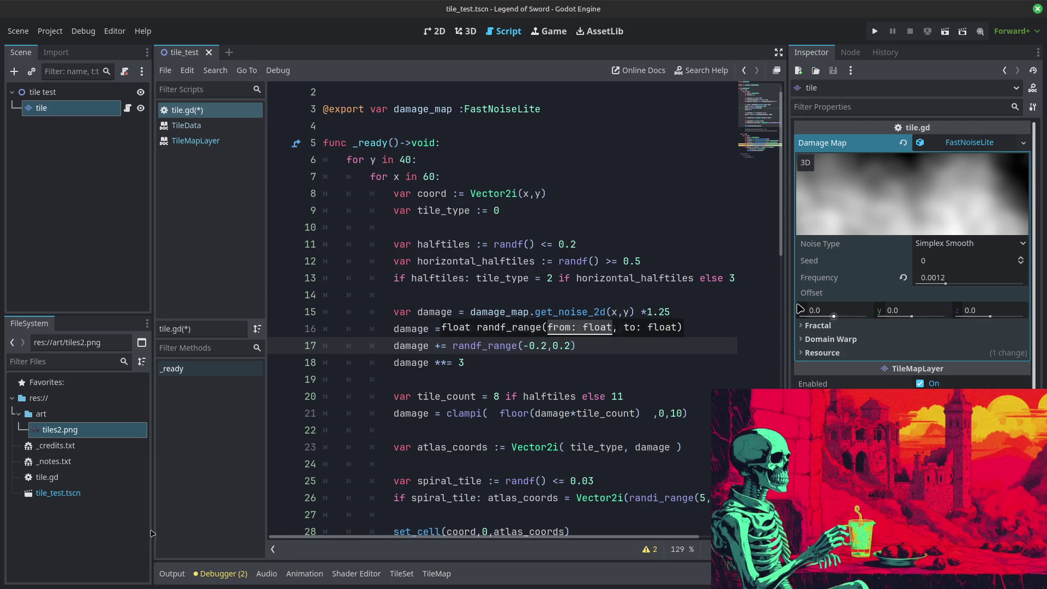
left_click(875, 32)
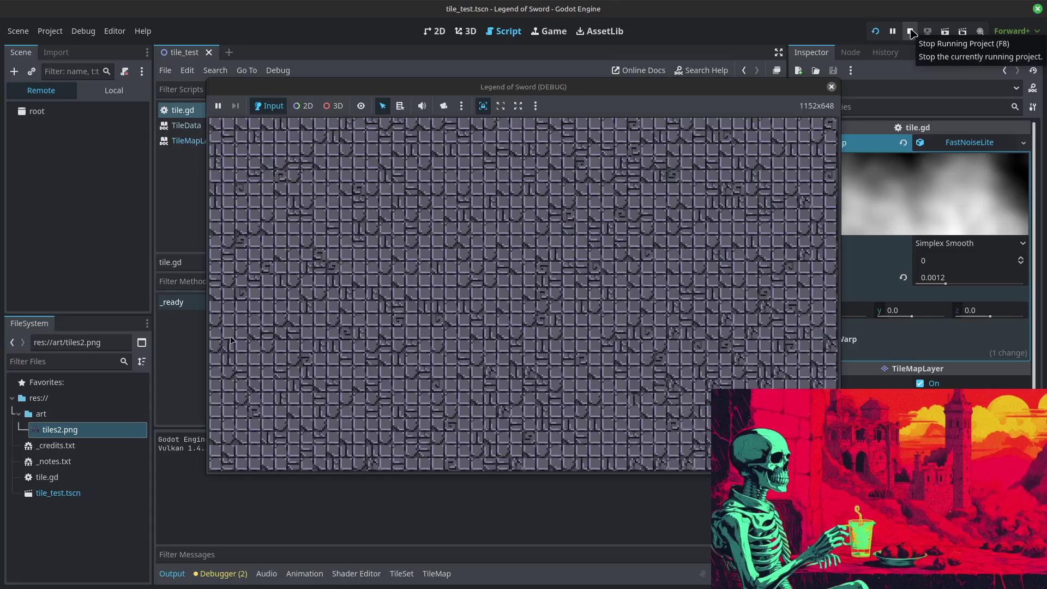
left_click(911, 32)
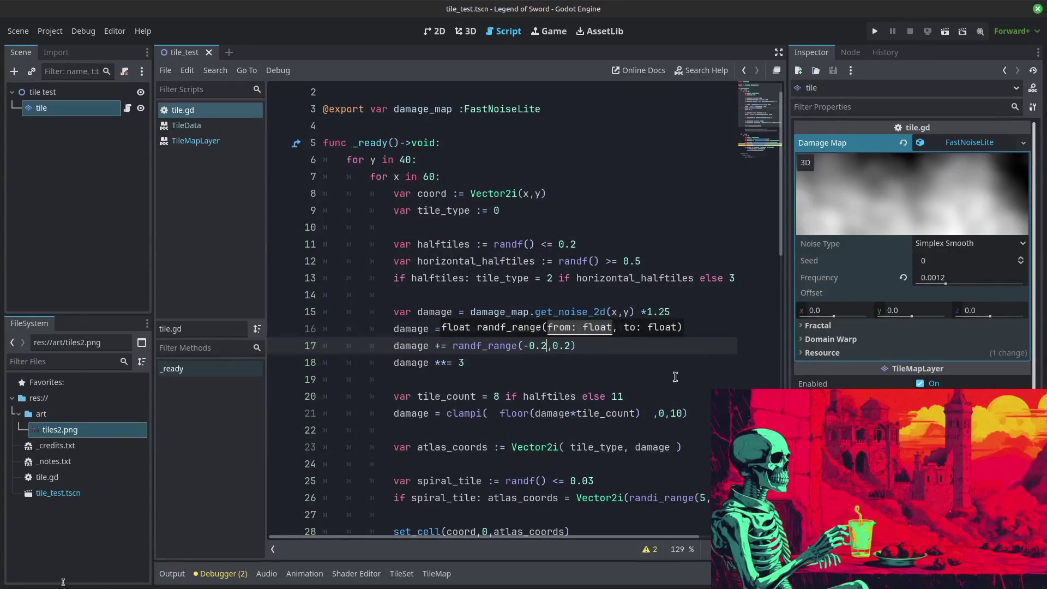
Step: Set the damage exponent on line 18 to 1 and test-run
key("BackSpace")
type("1")
left_click(876, 32)
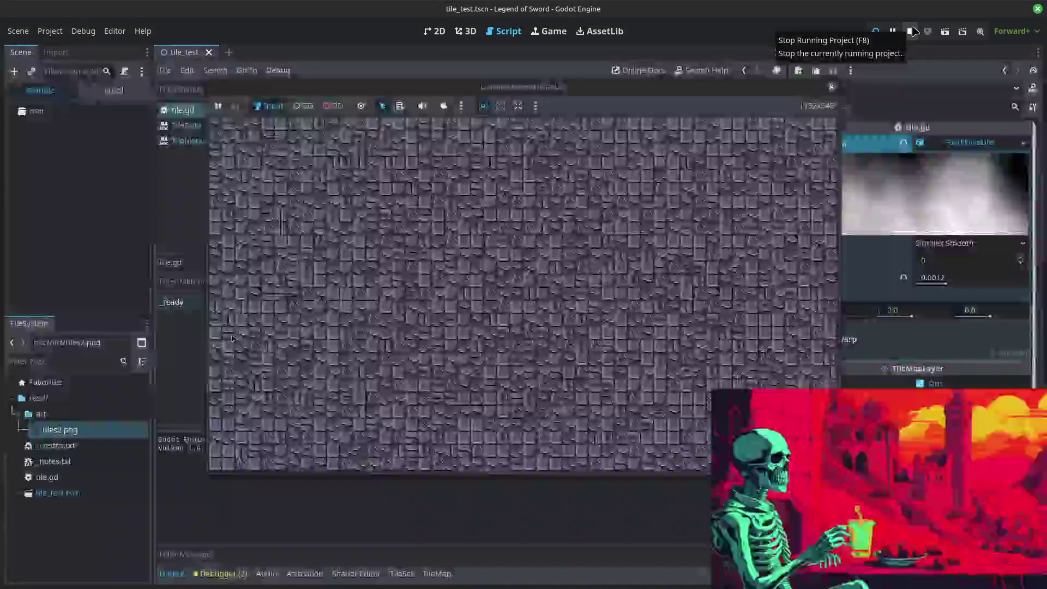
left_click(912, 31)
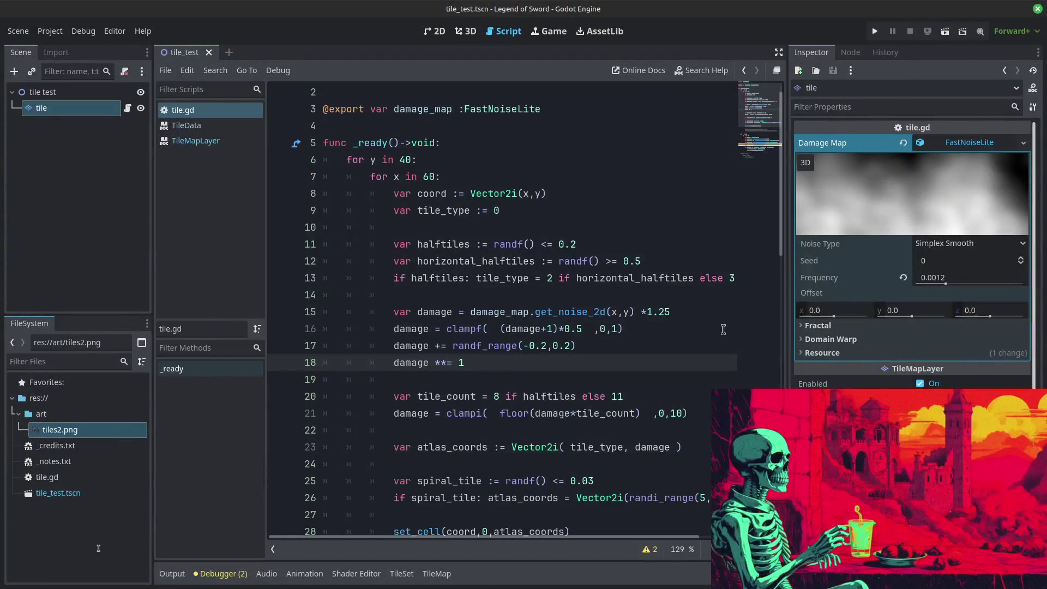
Step: Narrow the jitter on line 17 to randf_range(-0.1, 0.1) and test-run
left_click(544, 345)
key("BackSpace")
type("1")
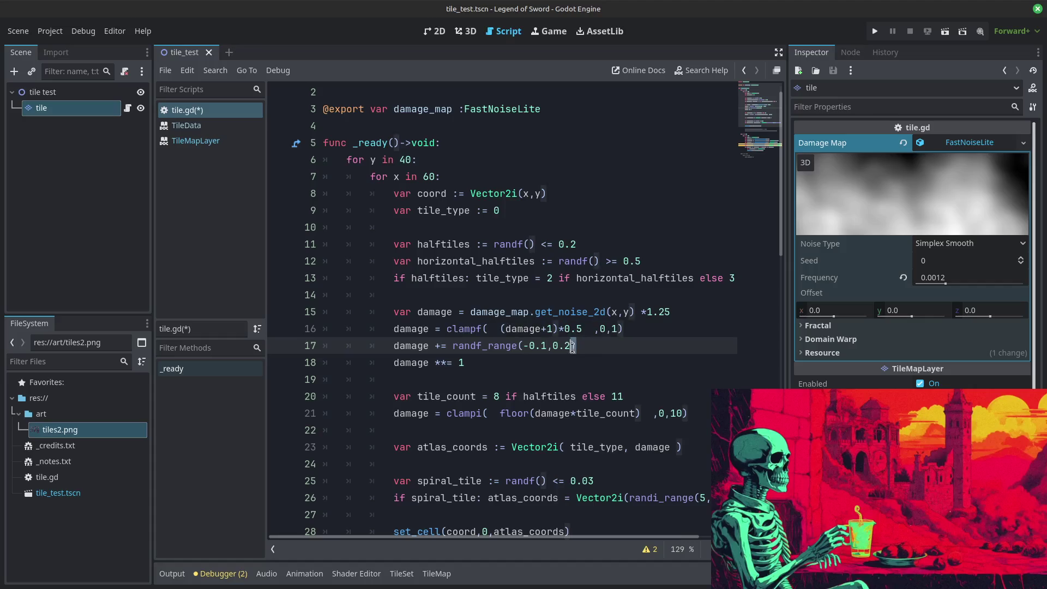
left_click(571, 346)
key("BackSpace")
type("1")
left_click(875, 31)
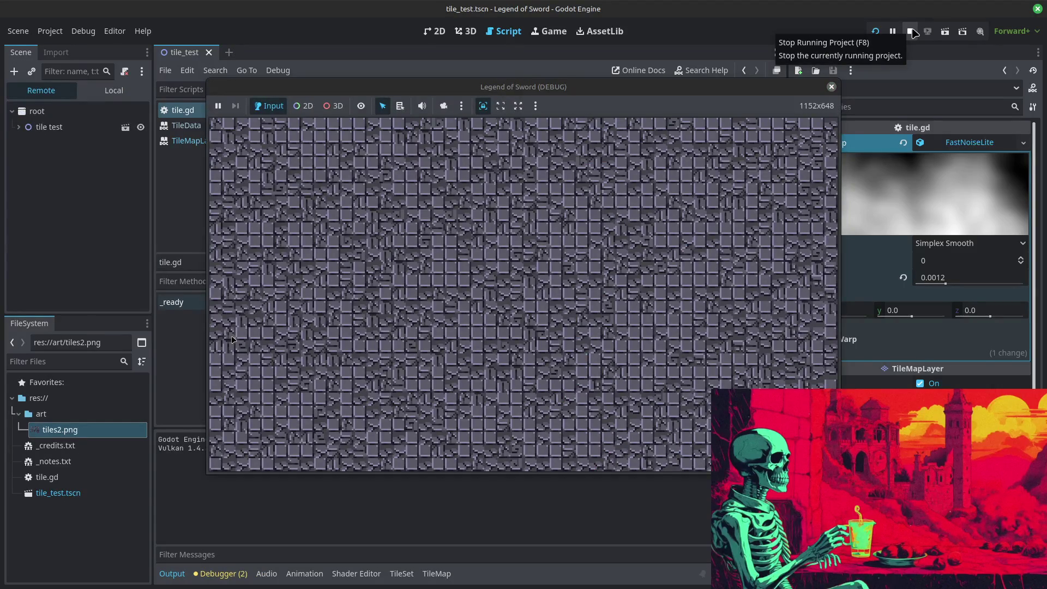
left_click(911, 31)
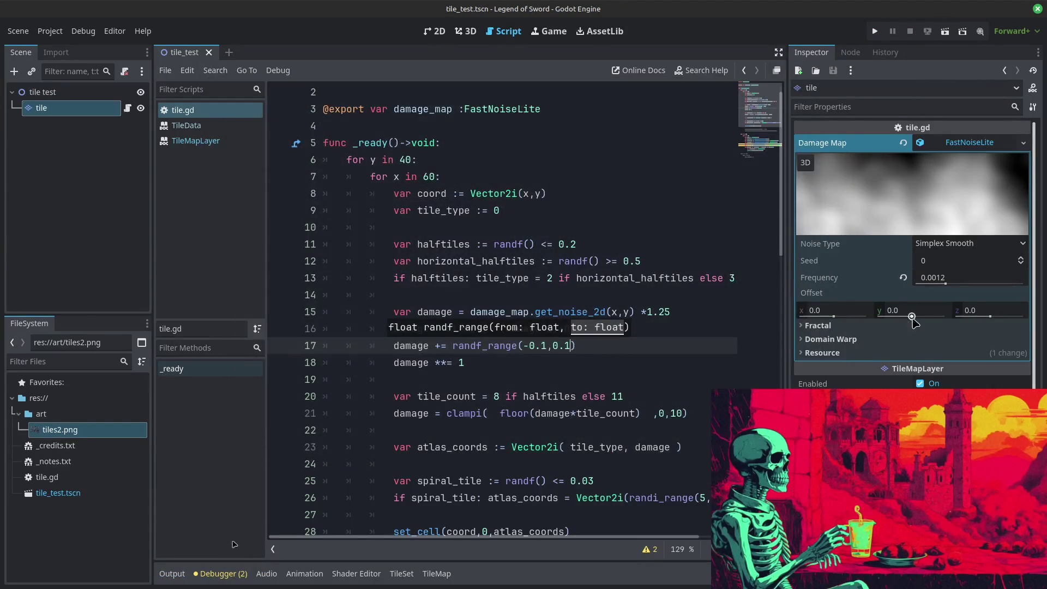
Step: Raise the Damage Map frequency to 0.0442, then drop it to 0.0001, testing each
left_click_drag(944, 287, 987, 284)
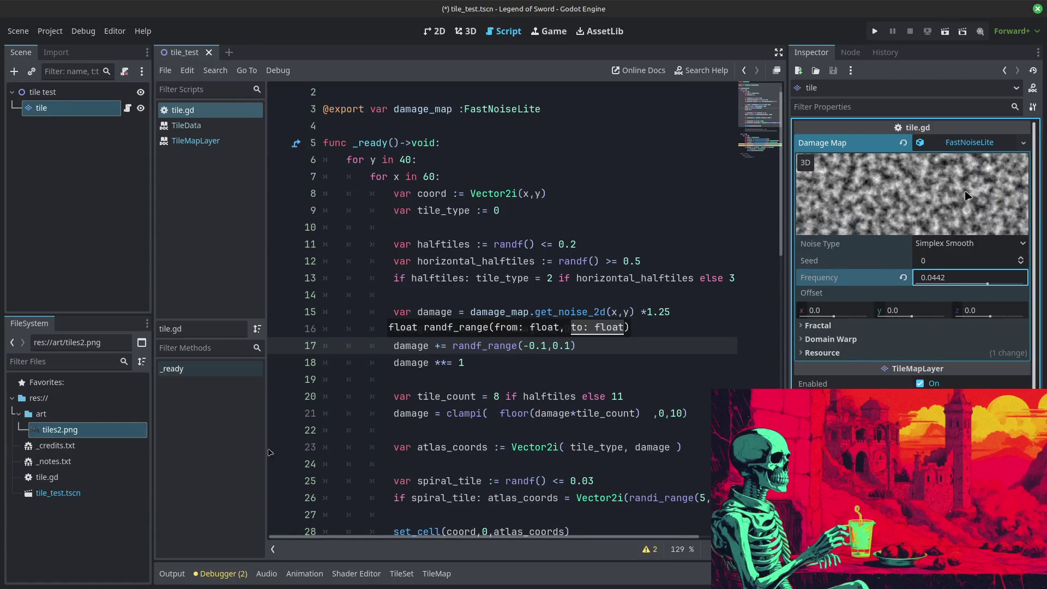
left_click(875, 31)
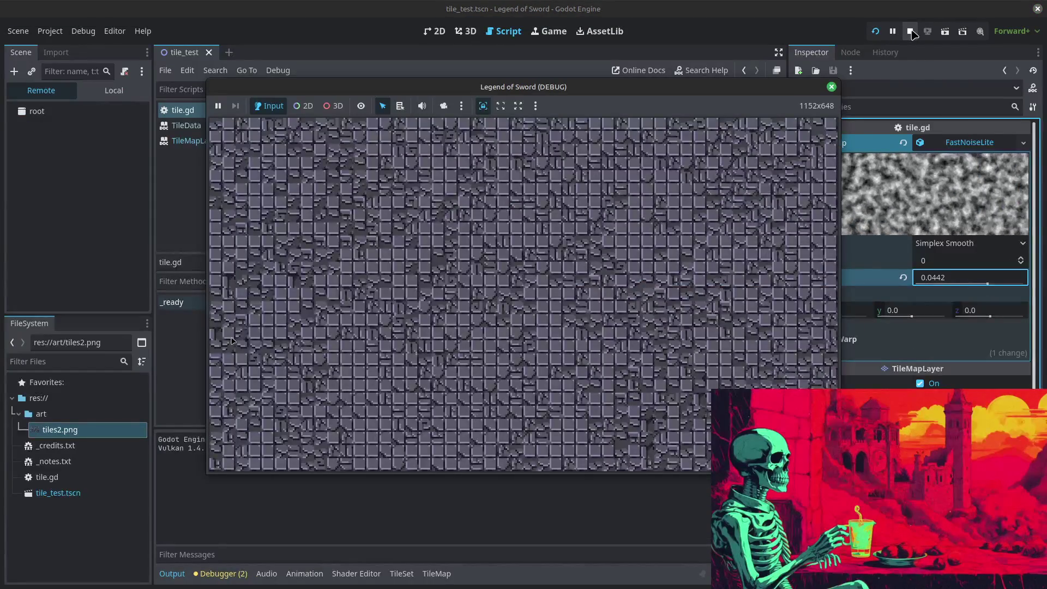
left_click(911, 31)
left_click_drag(988, 282, 917, 278)
left_click(882, 32)
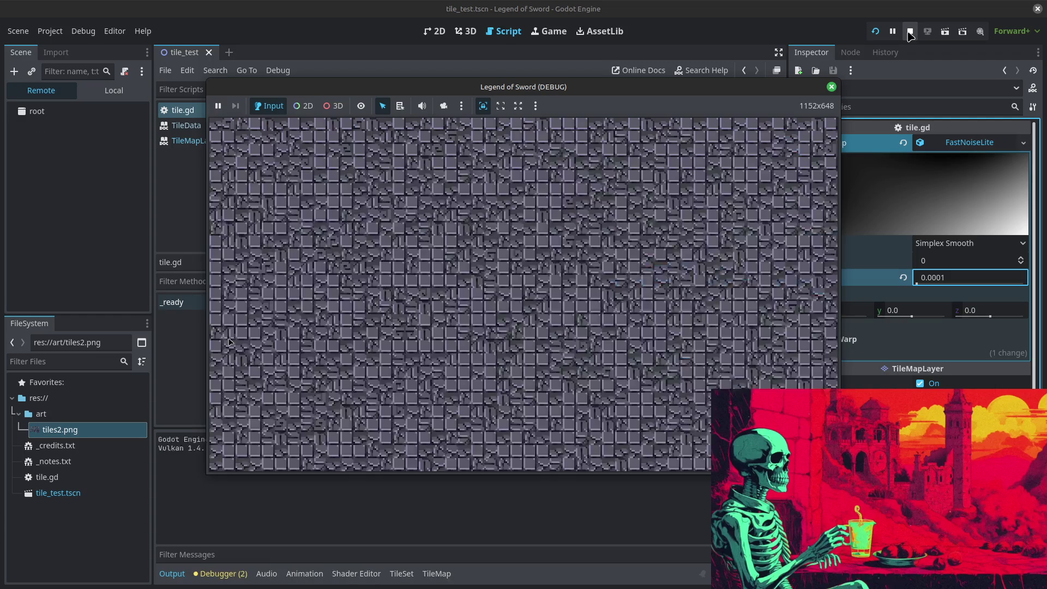
key("F8")
left_click(541, 345)
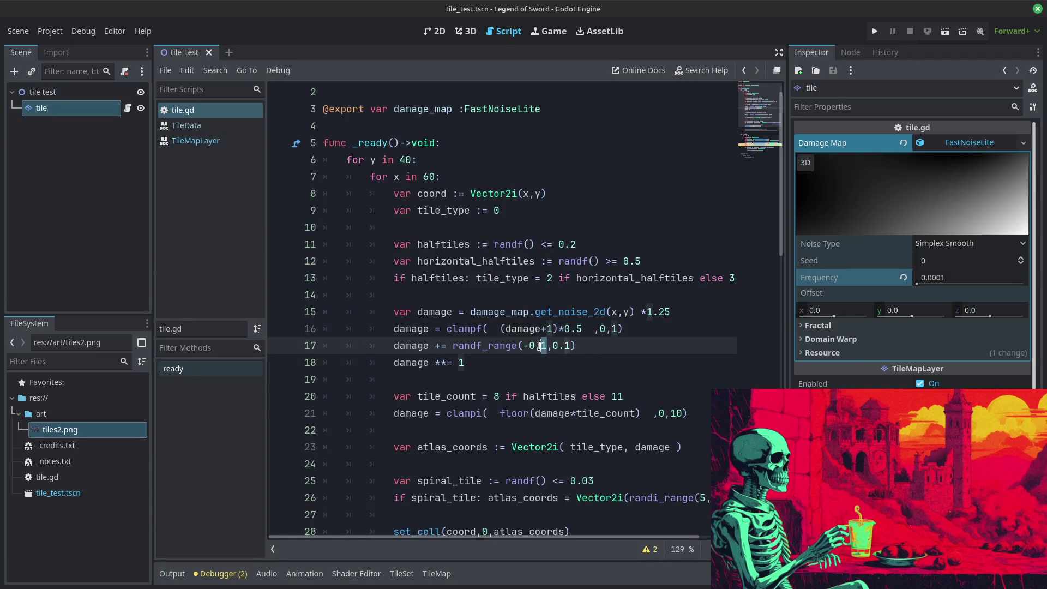
Step: Zero out both damage jitter bounds on line 17 and test-run the game
type("0")
double_click(568, 346)
type("0")
left_click(612, 177)
left_click(875, 31)
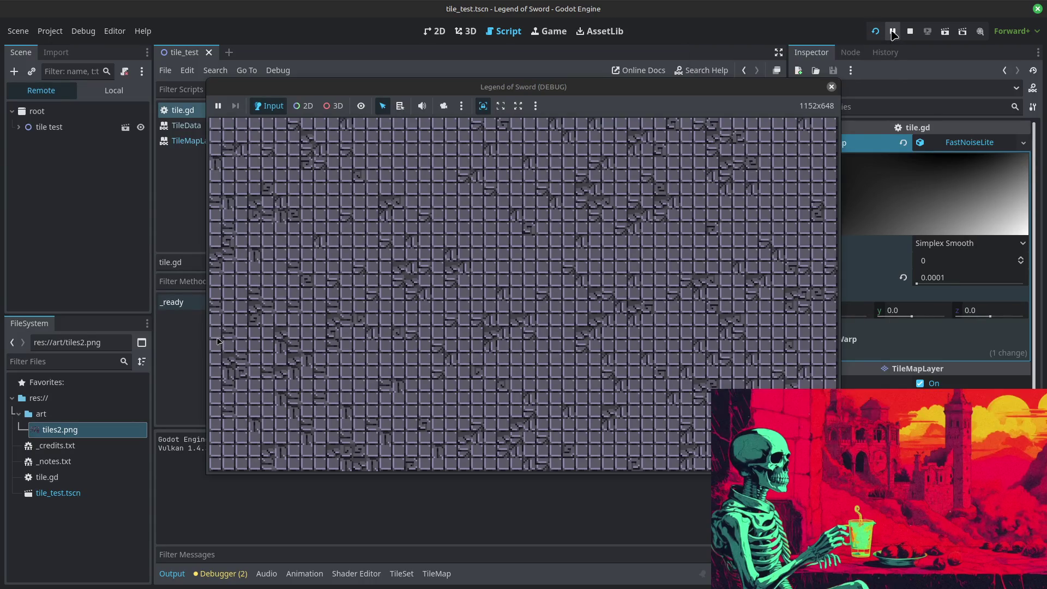
left_click(910, 32)
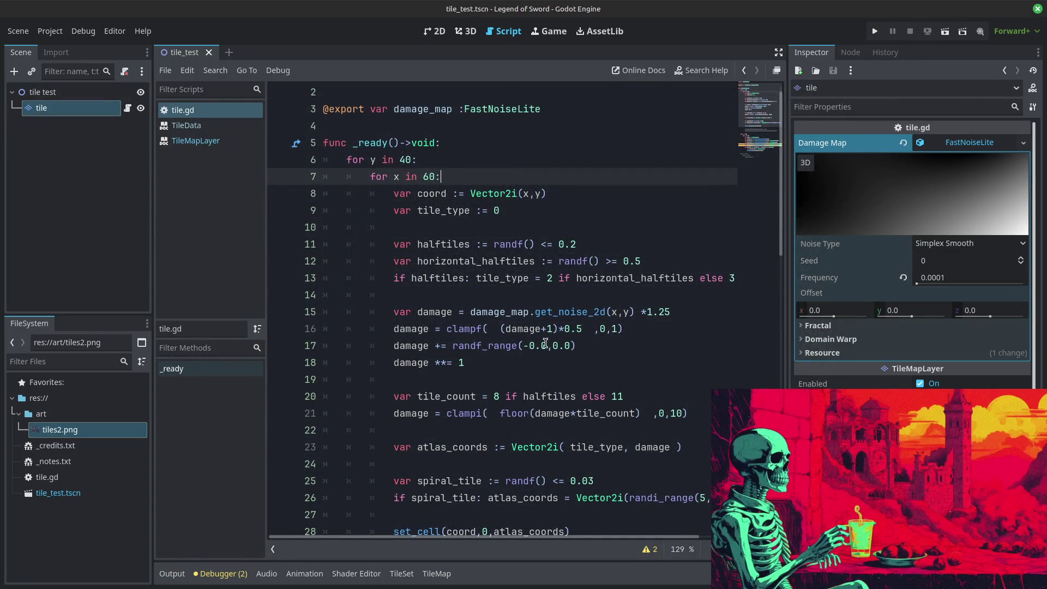
Step: Change line 17's jitter to randf_range(-0.05,0.05) and test-run the game
double_click(547, 345)
type("1")
double_click(568, 346)
type("1,")
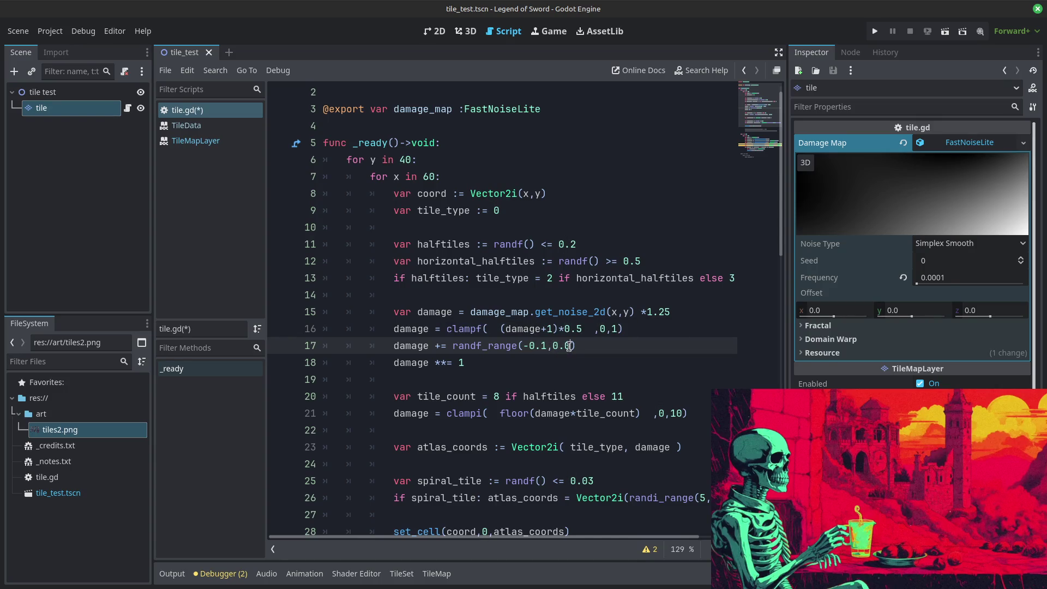
type("0.05")
double_click(543, 346)
type("05")
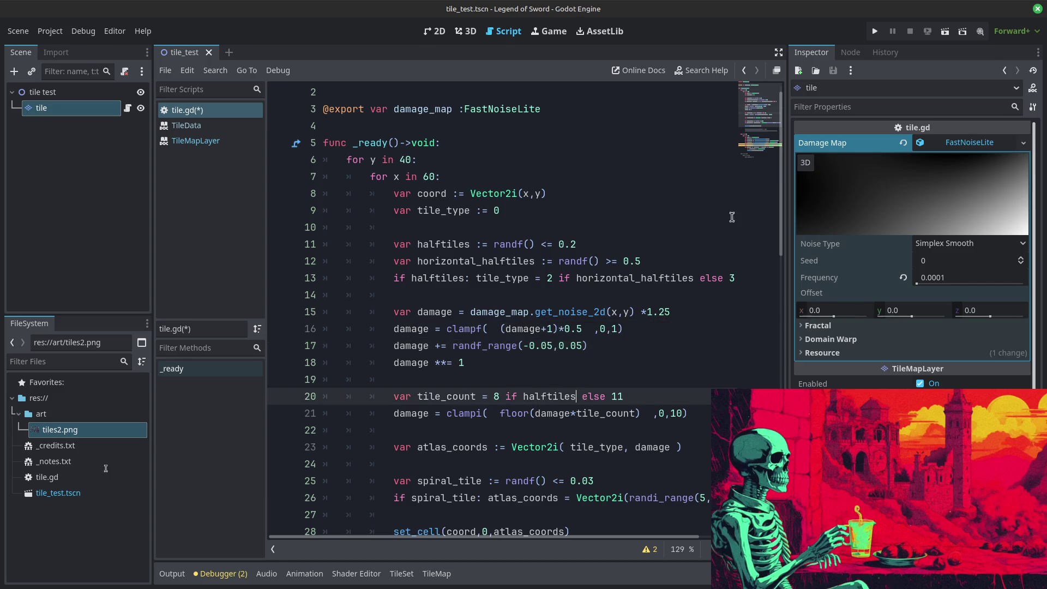
left_click(875, 31)
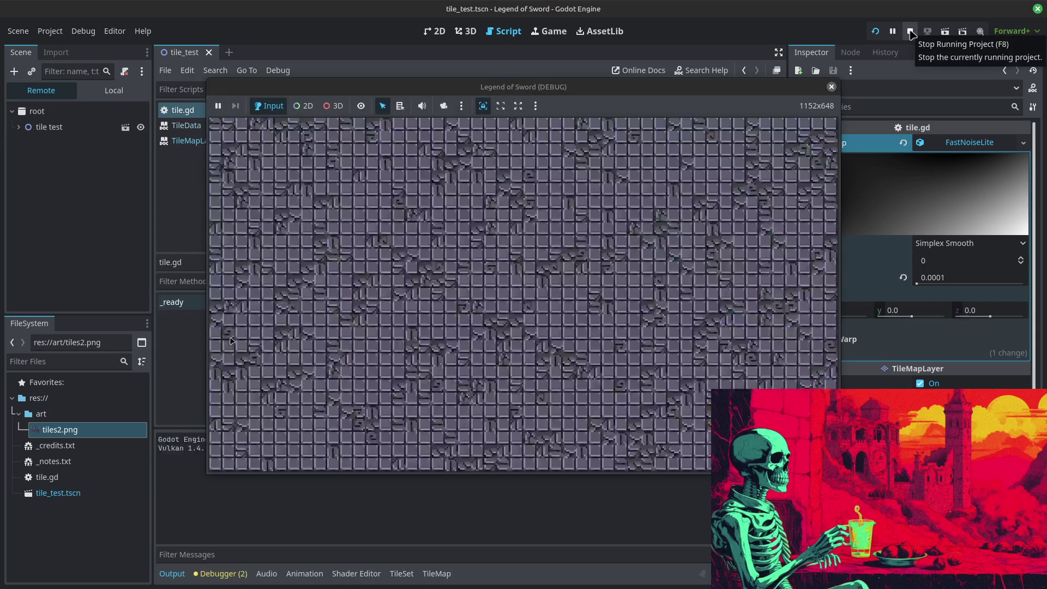
left_click(911, 31)
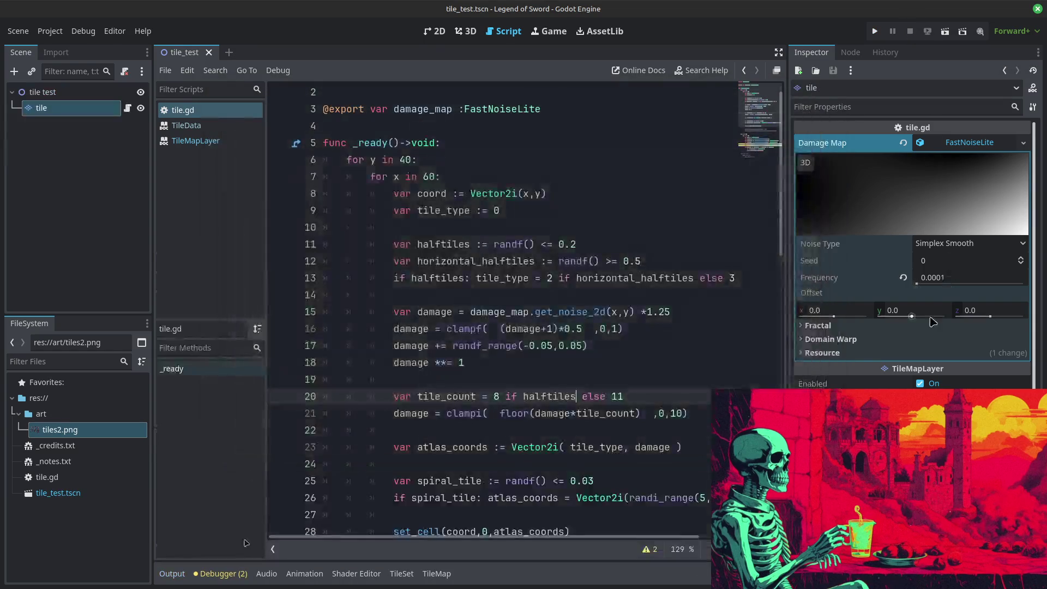
Step: Try Damage Map noise frequency 0.0249, then 0.0011, test-running each
left_click_drag(928, 281, 985, 293)
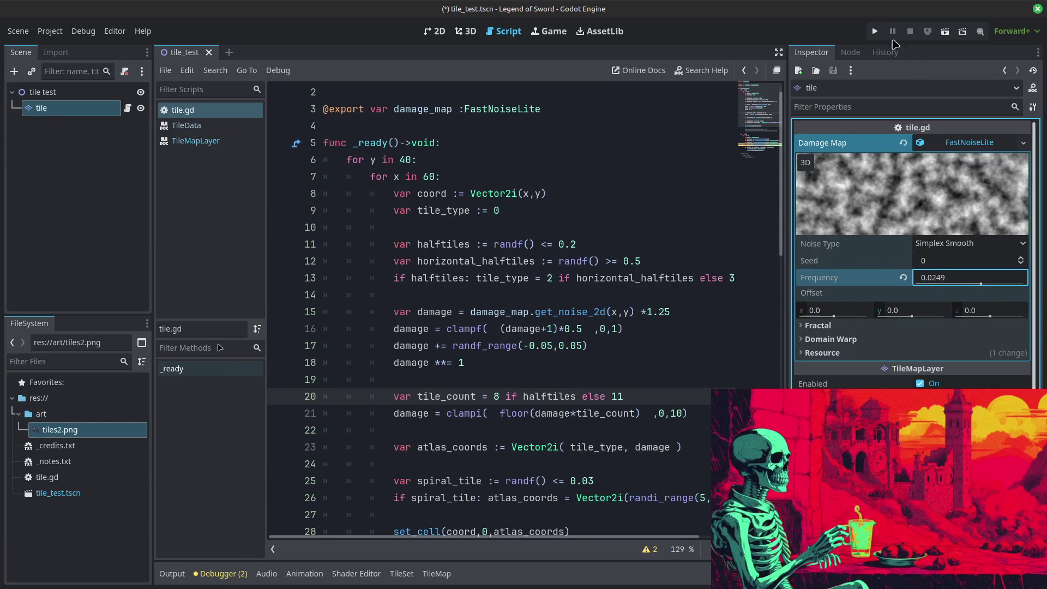
left_click(875, 31)
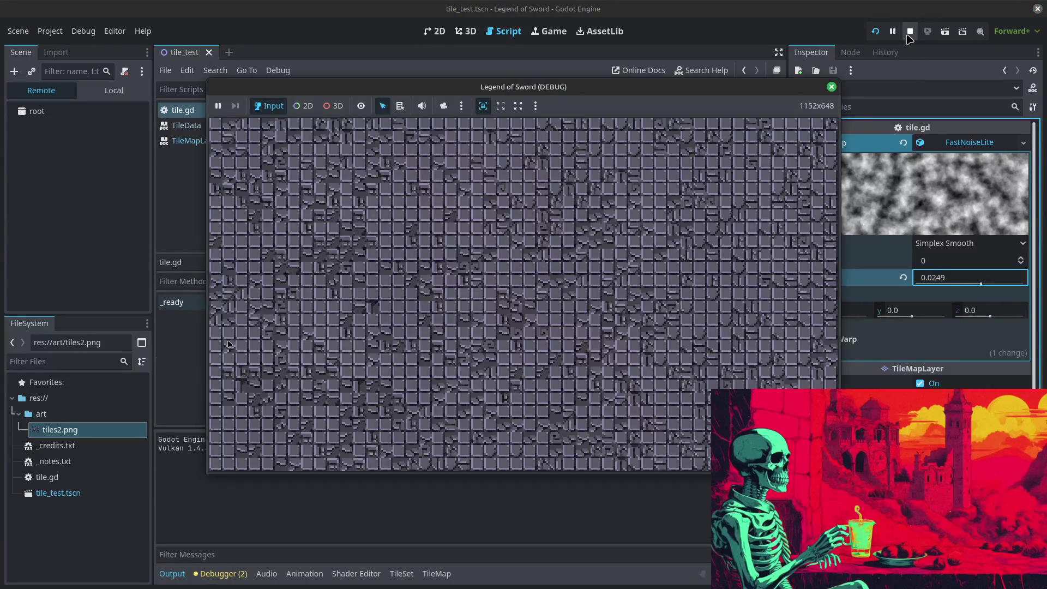
left_click(910, 31)
left_click_drag(981, 281, 945, 282)
left_click(875, 31)
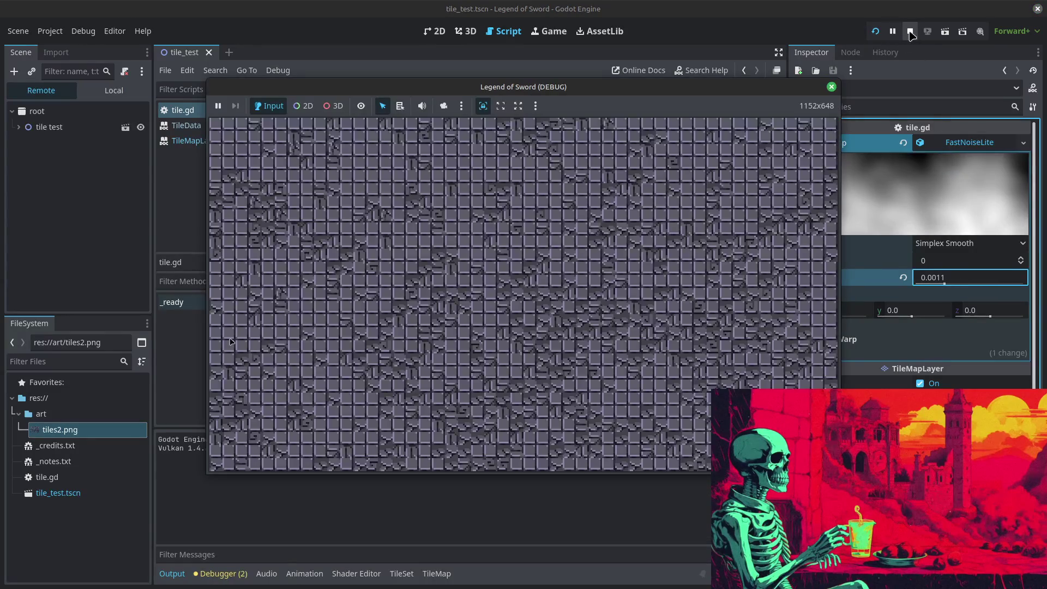
left_click(910, 31)
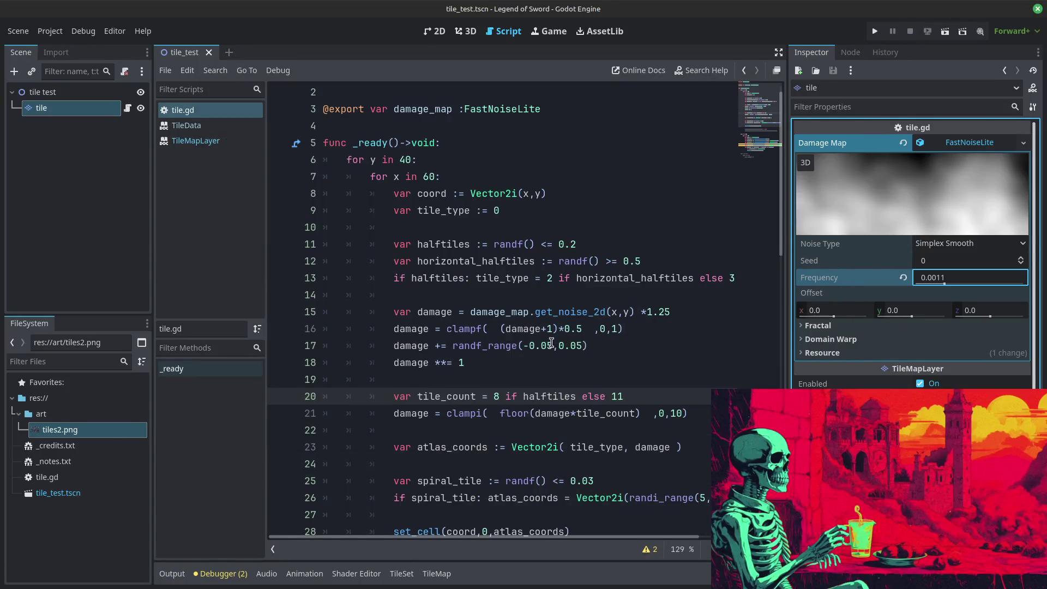
Step: Narrow line 17's jitter to randf_range(-0.01,0.01) and test-run the game
left_click(550, 346)
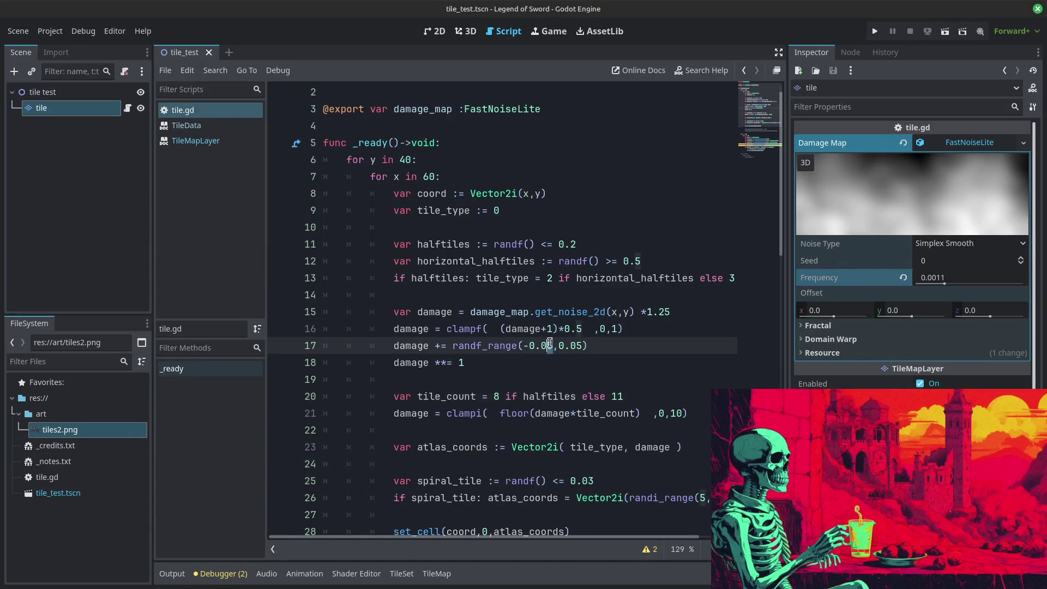
key("Right")
type("1")
key("BackSpace")
type("1")
key("Left")
key("Left")
key("Left")
key("BackSpace")
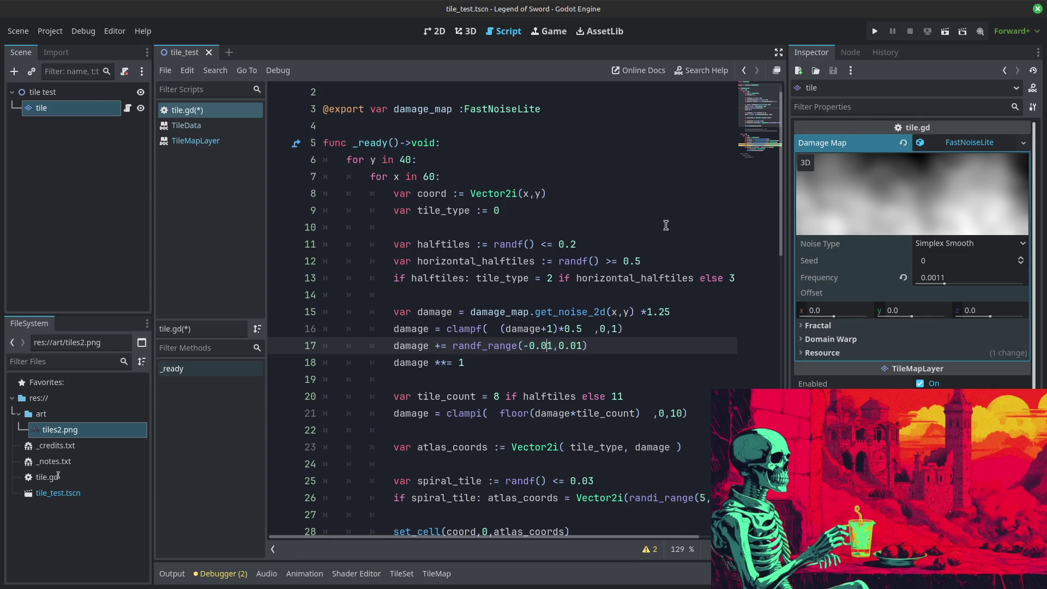
left_click(877, 31)
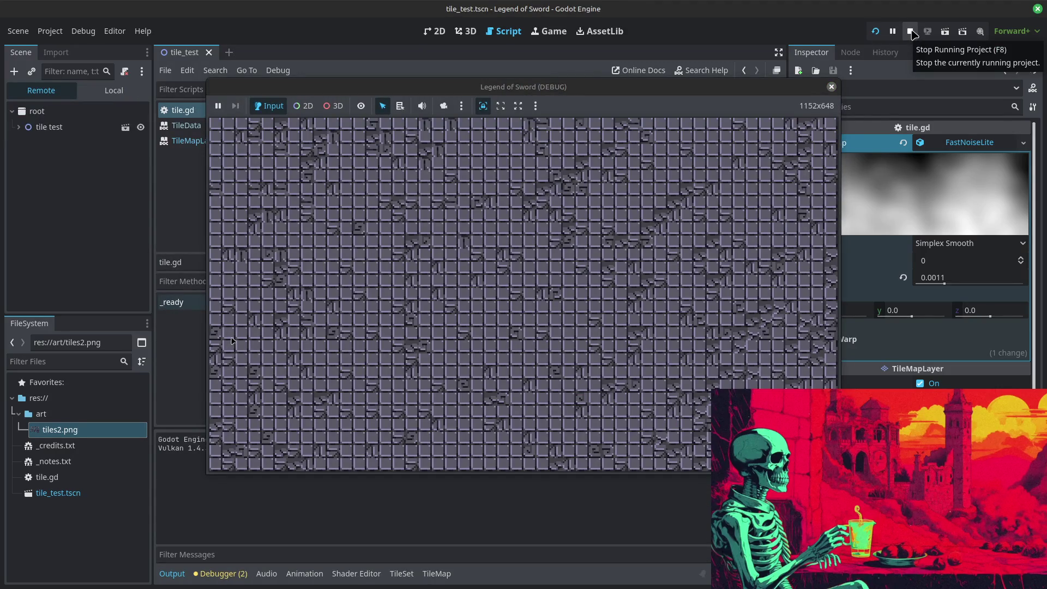
left_click(910, 31)
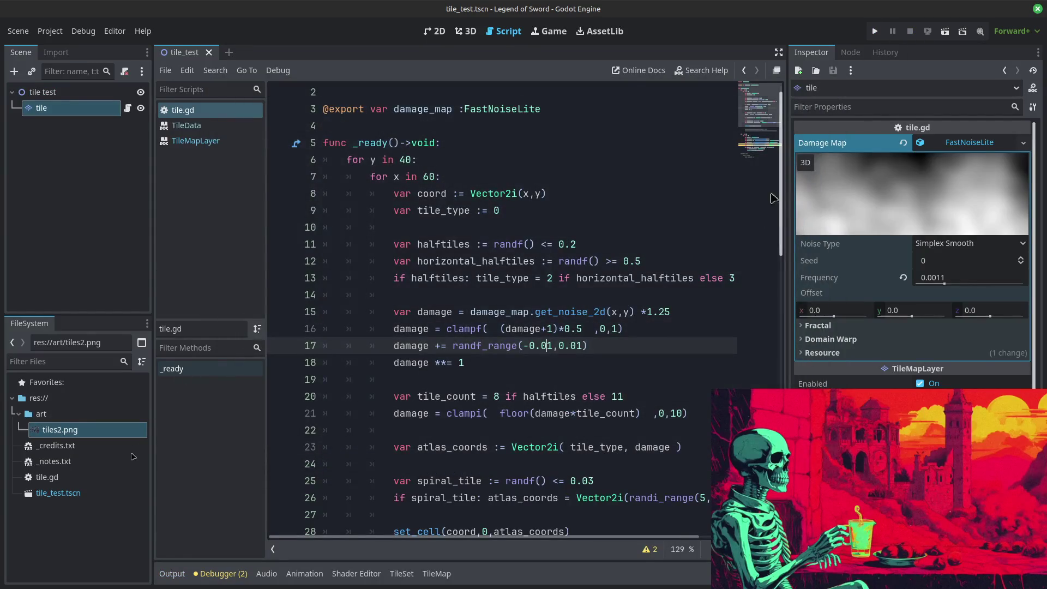
Step: Widen line 17's damage jitter bounds to ±0.3
scroll(639, 379, "down", 10)
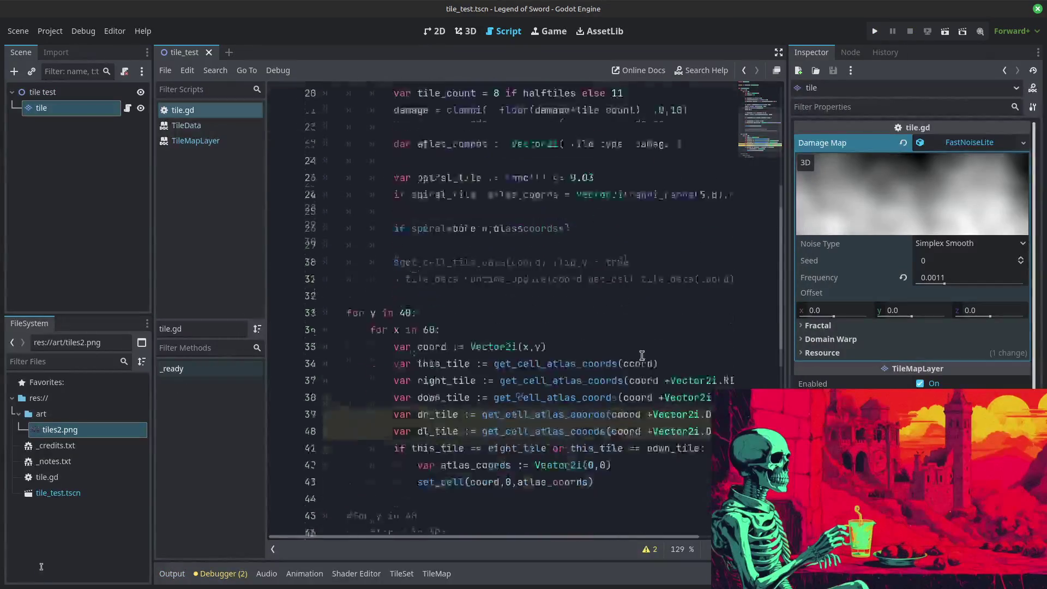
left_click_drag(425, 350, 387, 317)
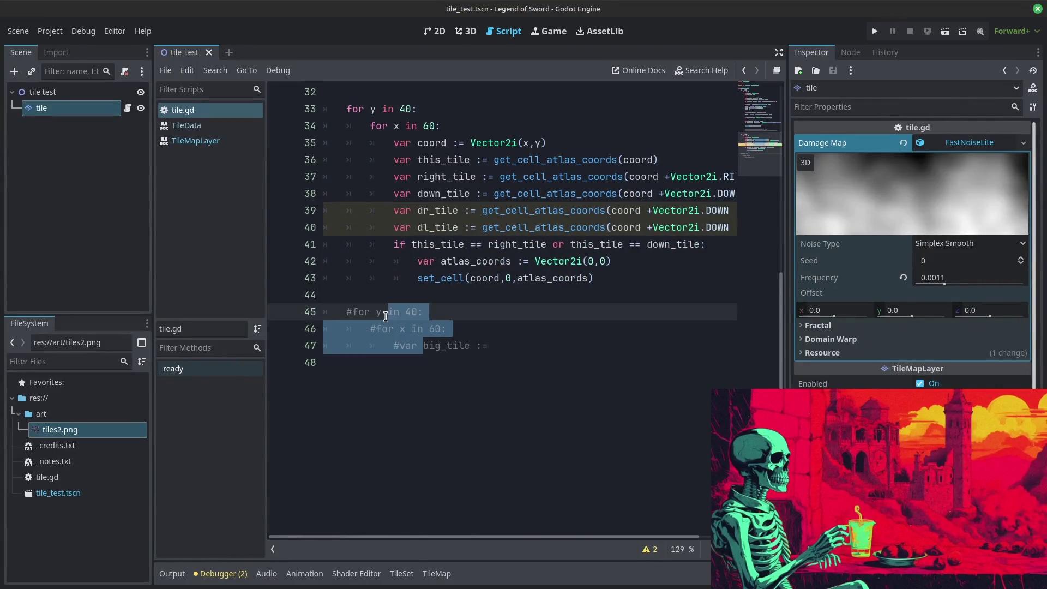
scroll(516, 299, "up", 10)
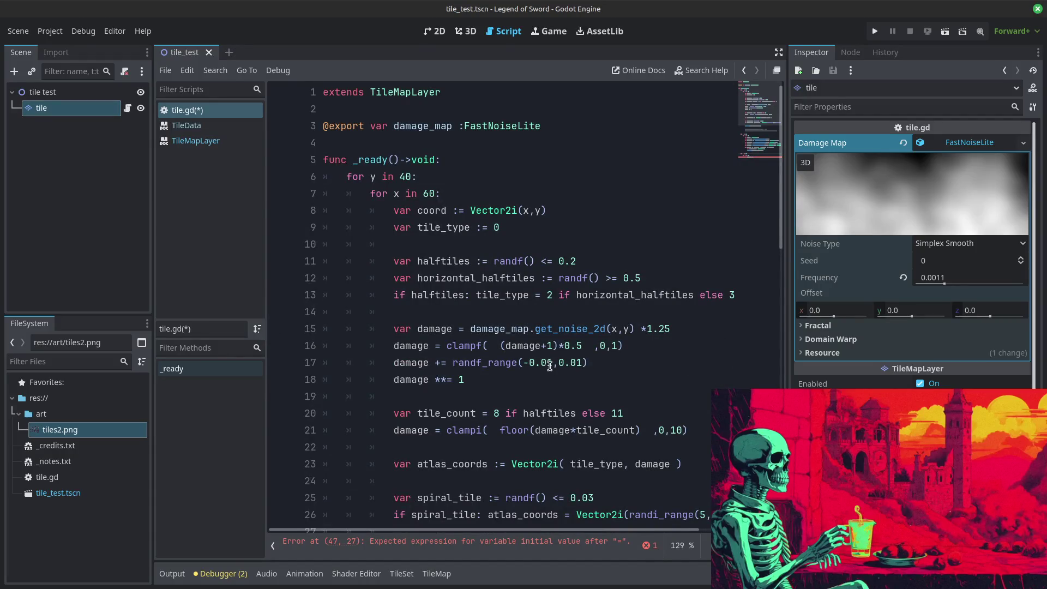
double_click(543, 362)
type("3")
double_click(570, 362)
type("3")
Step: Set the damage exponent on line 18 to 2
double_click(464, 380)
type("2")
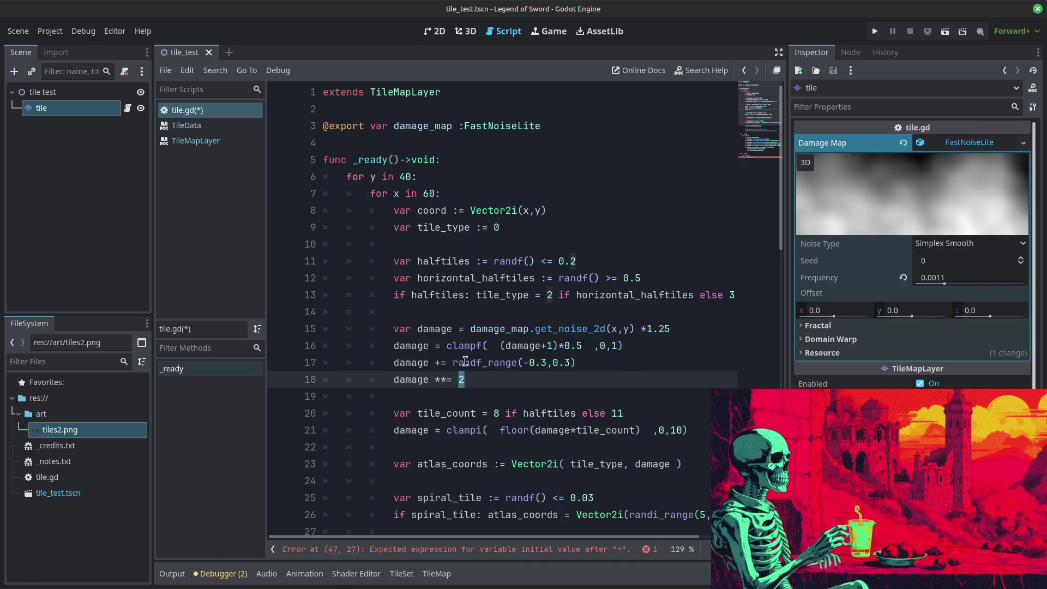
key("BackSpace")
type("1")
key("BackSpace")
type("2")
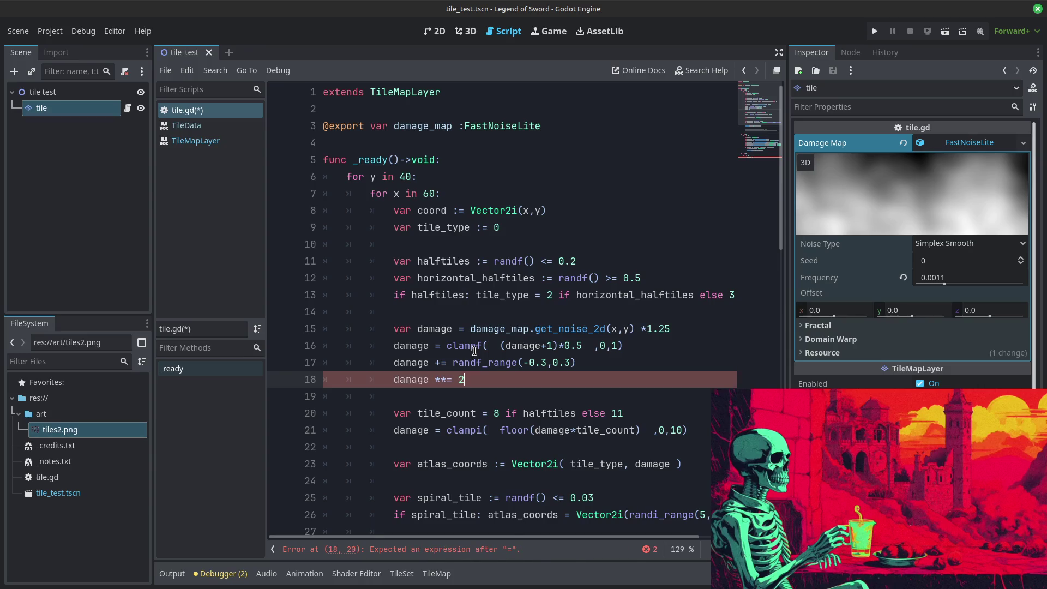
Step: Set jitter to randf_range(-0.2,0.2), Damage Map frequency to 0.0043, and run the game
left_click(545, 363)
key("BackSpace")
type("2")
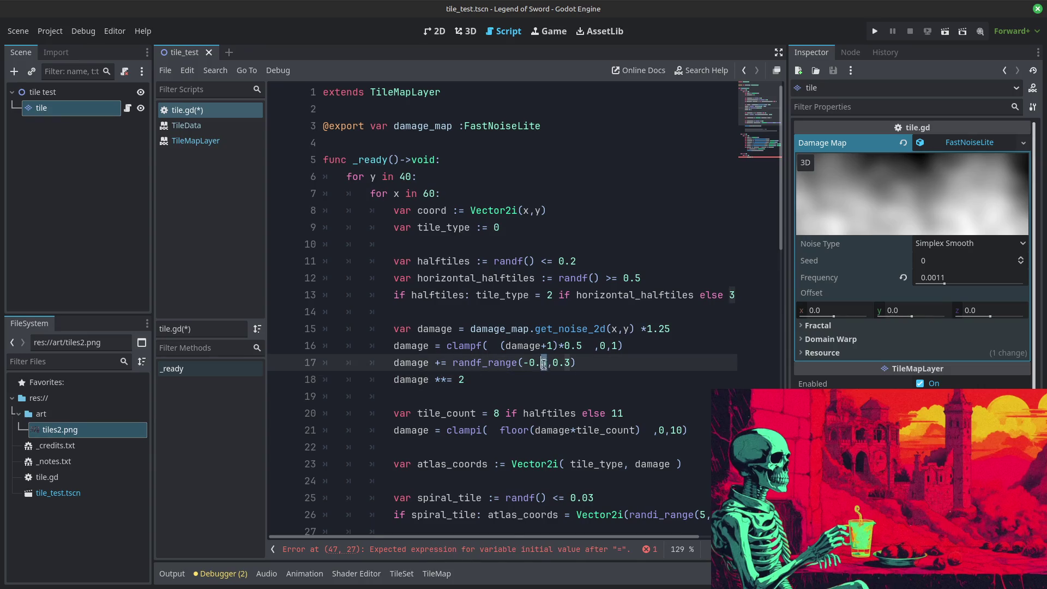
double_click(566, 363)
type("2")
left_click_drag(944, 283, 961, 291)
left_click(875, 31)
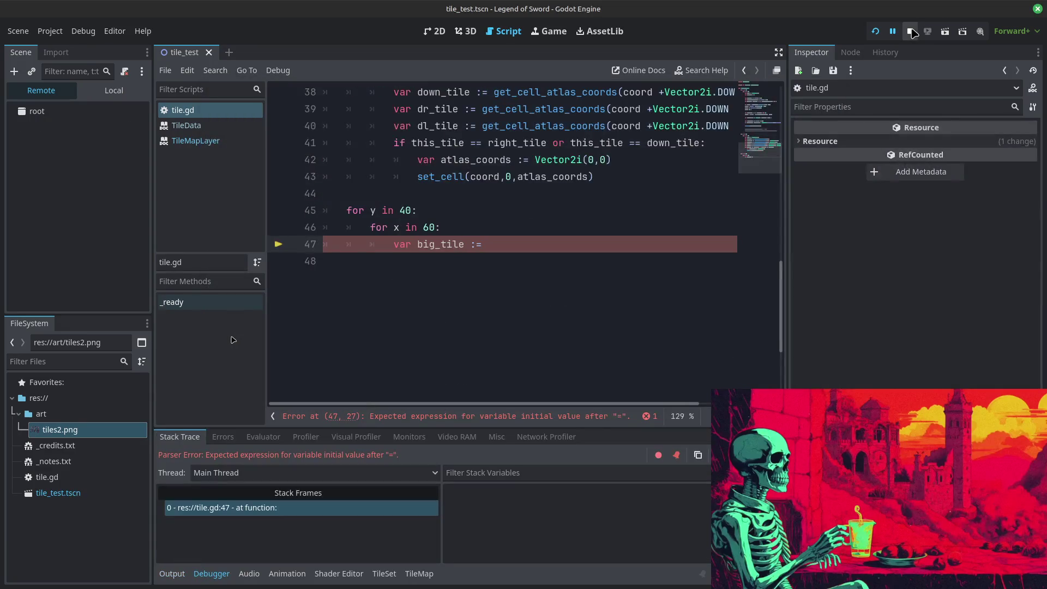
Step: Comment out the unfinished big-tile loop on lines 45–47 and test-run the map
left_click_drag(441, 245, 395, 210)
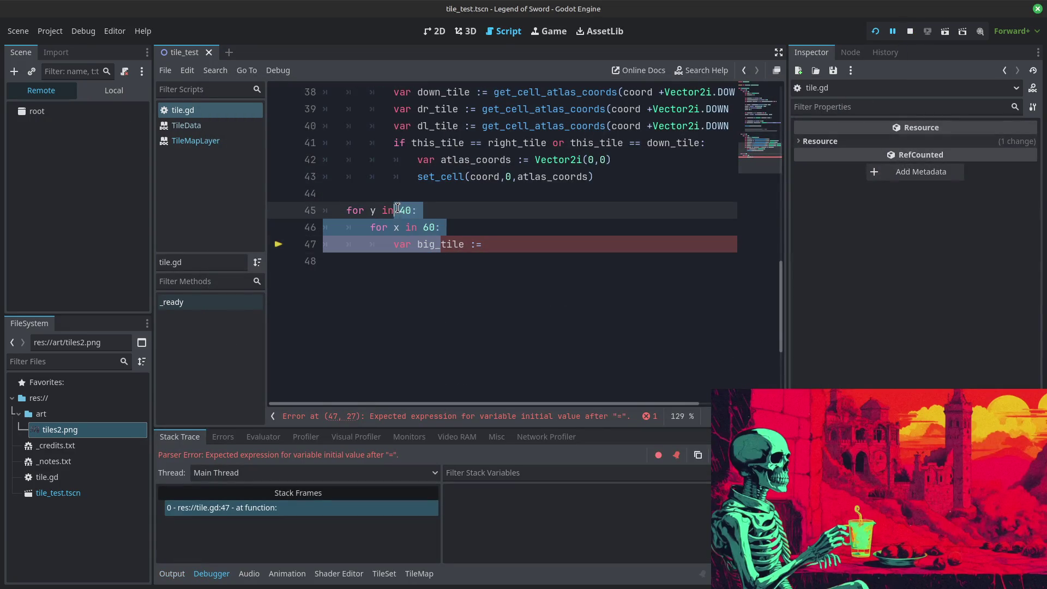
key("ctrl+k")
left_click(875, 31)
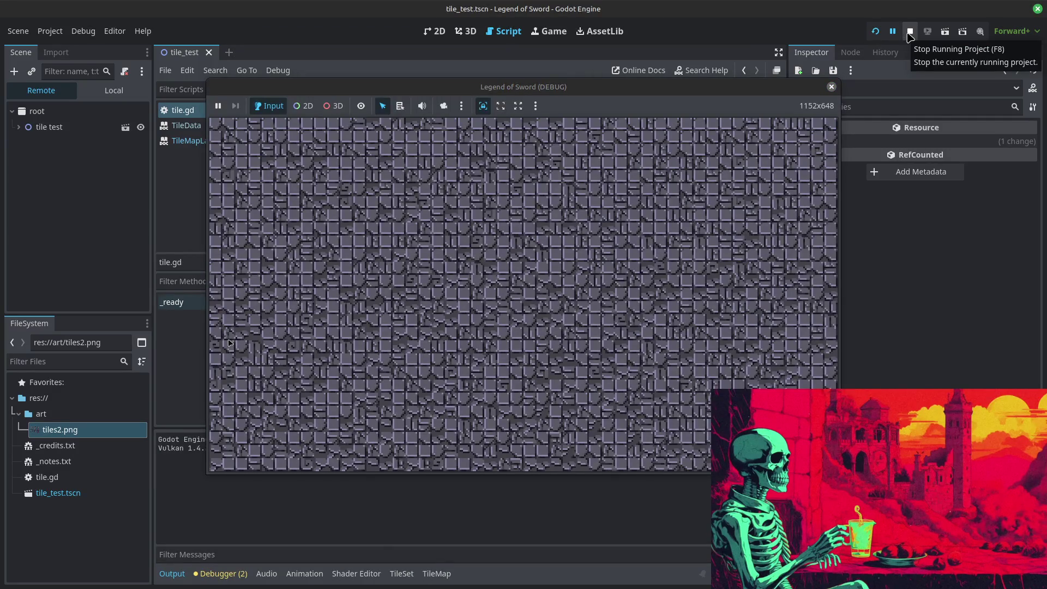
left_click(910, 33)
scroll(560, 308, "up", 9)
scroll(559, 308, "up", 2)
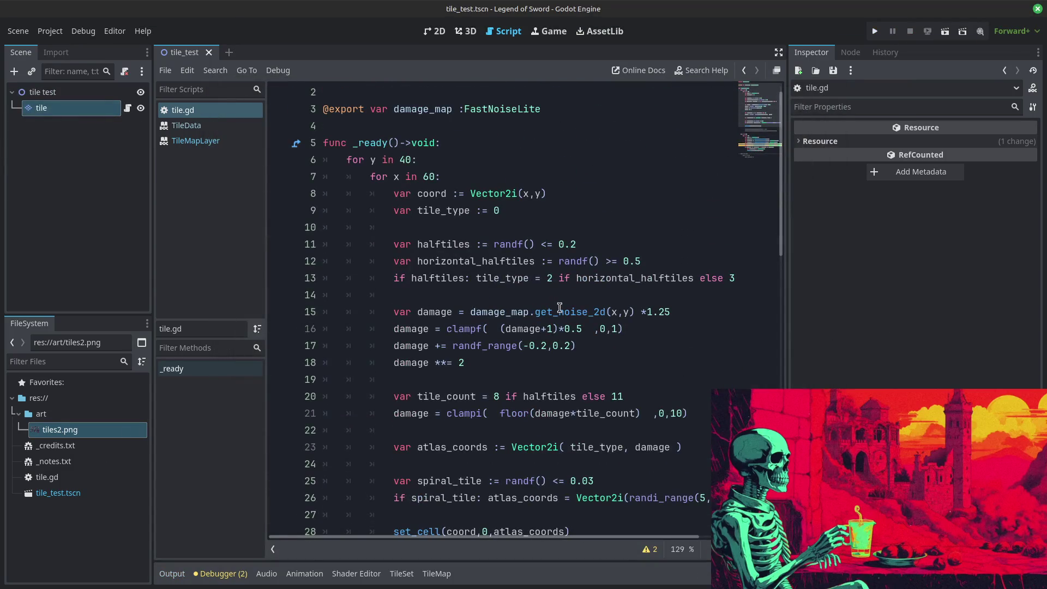
Step: Raise the tile node's Damage Map noise frequency to 0.0126 in the Inspector
scroll(560, 308, "down", 2)
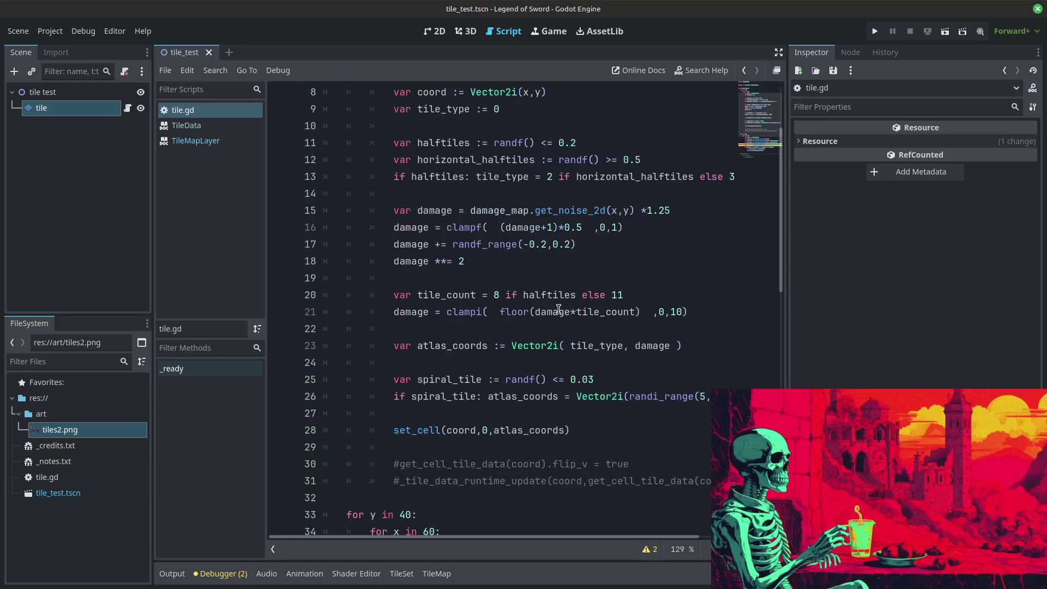
left_click(42, 107)
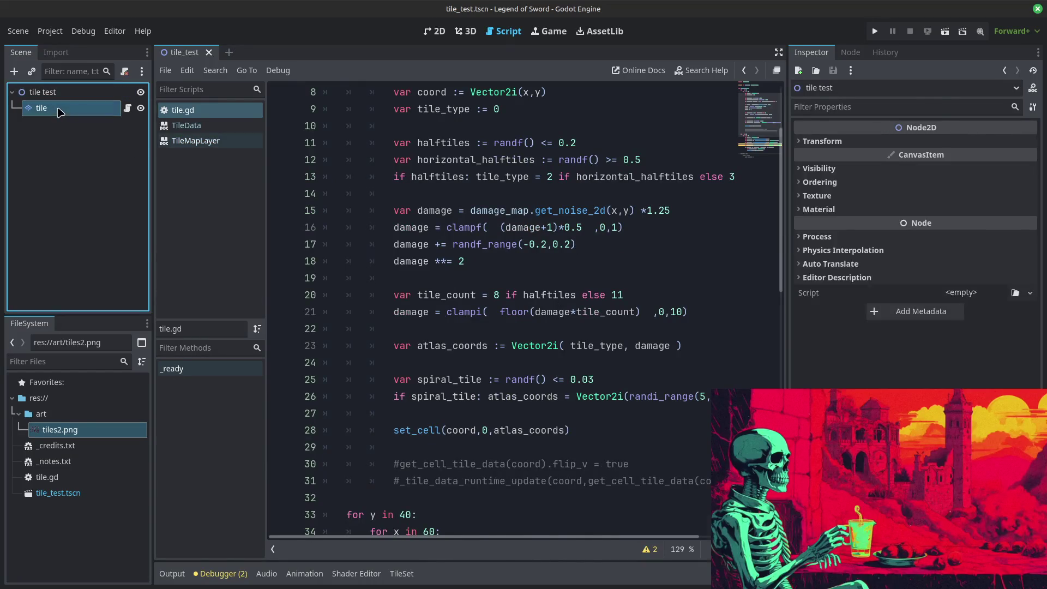
left_click_drag(960, 284, 974, 292)
Step: Run the game to preview the finer damage, then select commented lines 45–47
left_click(875, 31)
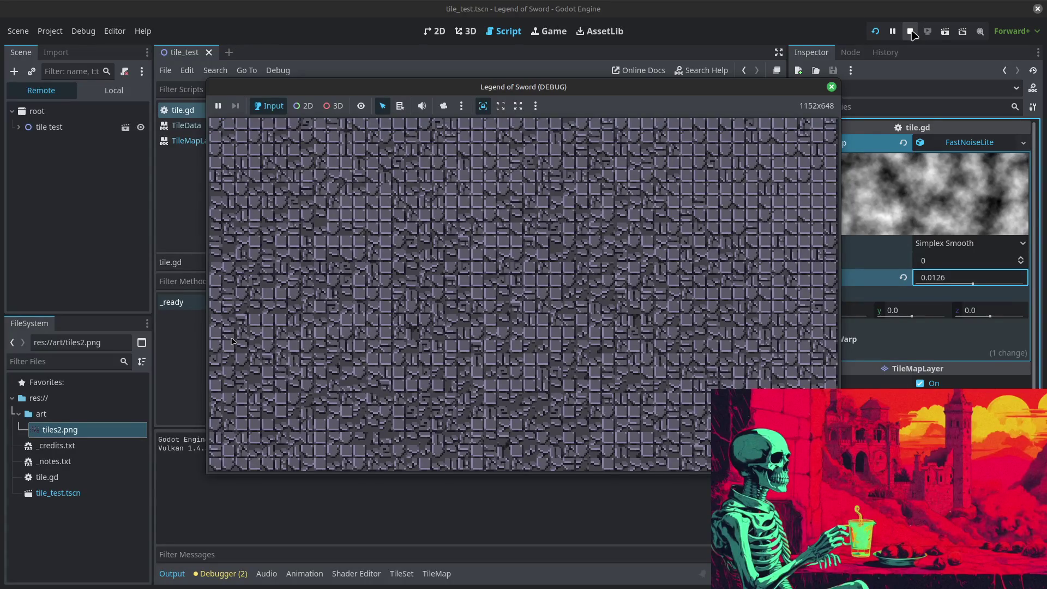
mouse_move(731, 510)
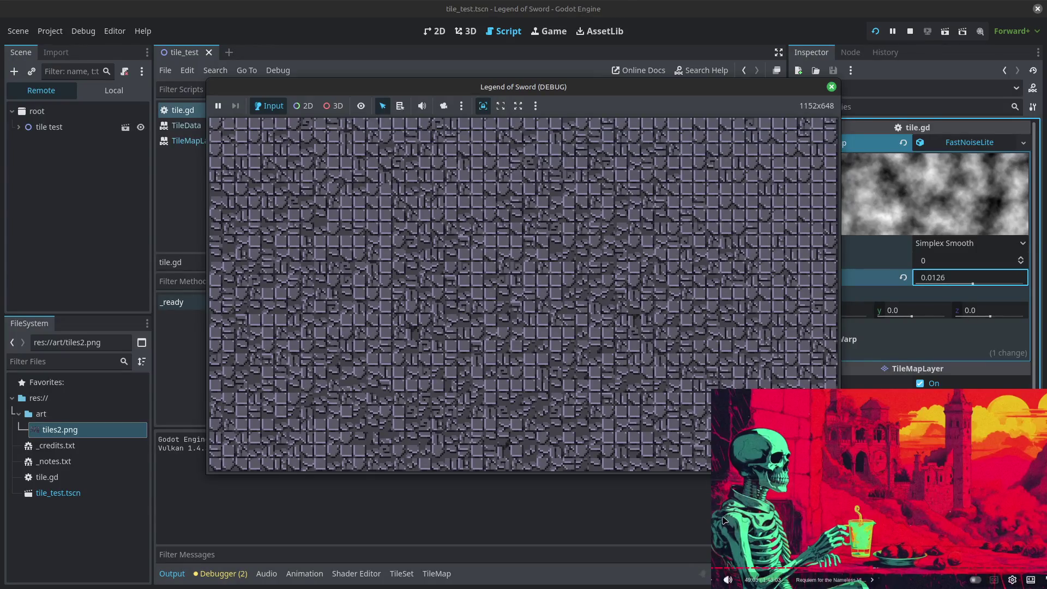
scroll(724, 524, "down", 3)
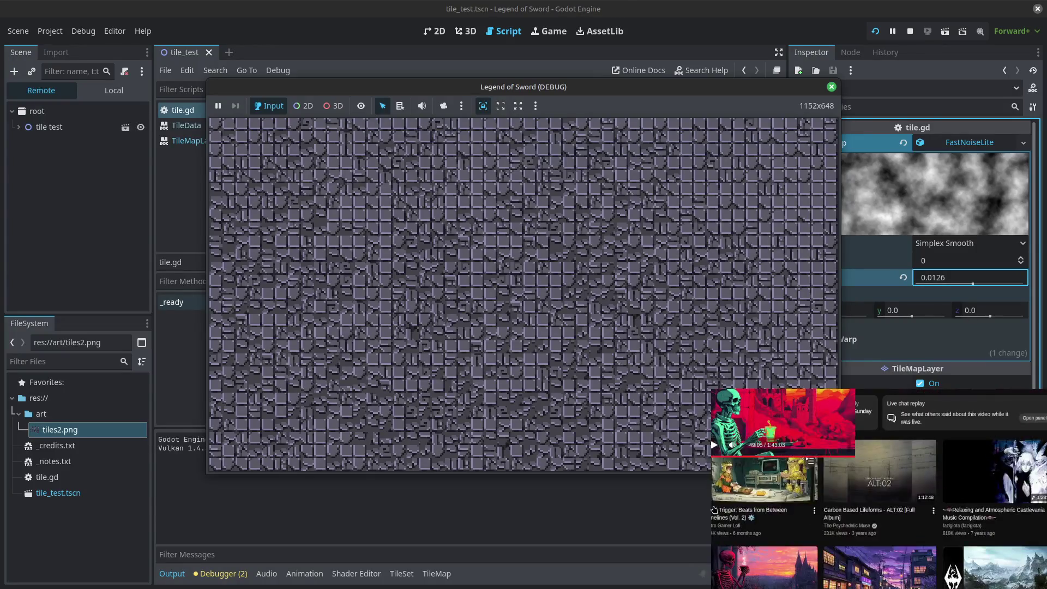
left_click(761, 571)
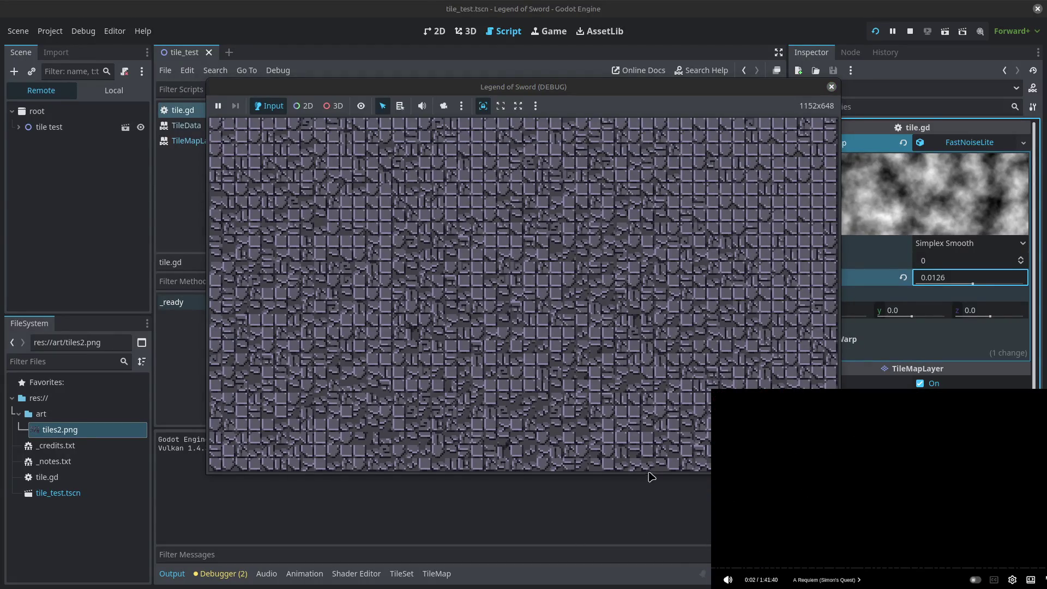
left_click(909, 32)
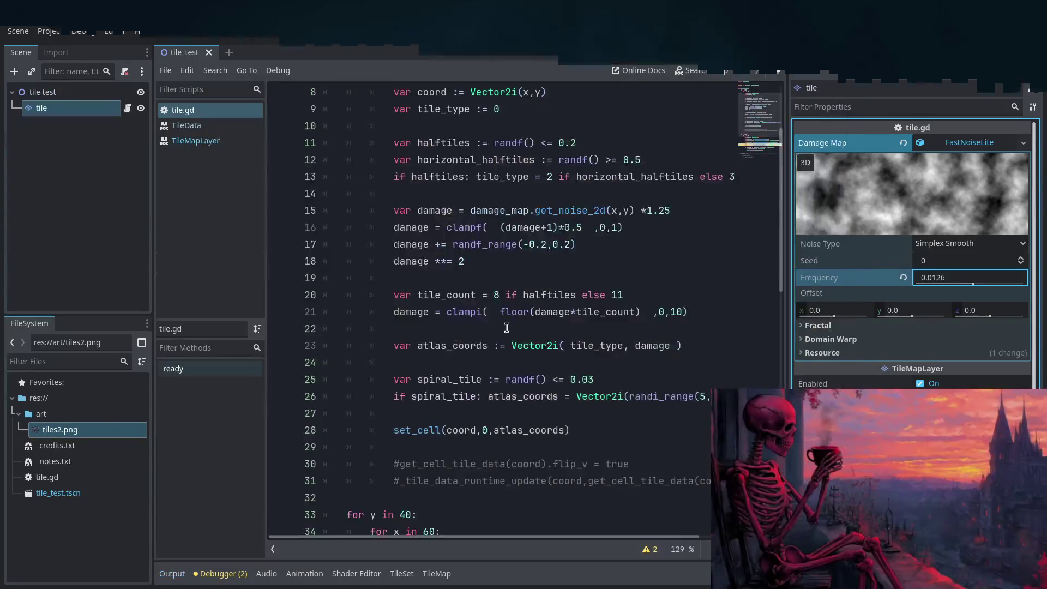
scroll(515, 316, "down", 5)
left_click_drag(454, 245, 395, 212)
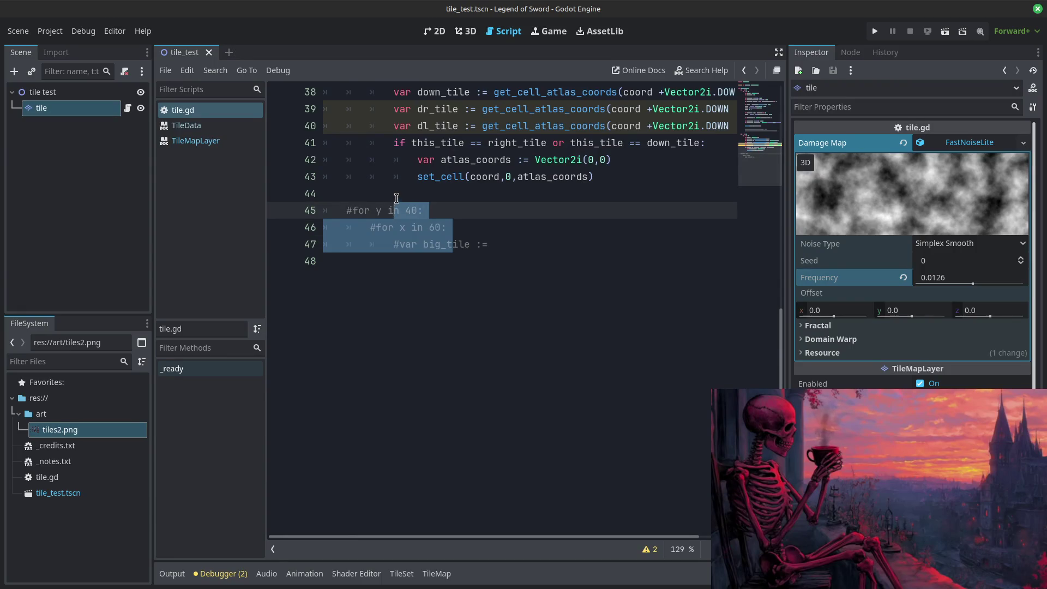
Step: Uncomment lines 45–47 and complete line 47 as big_tile := randf() <= 0.1
key("ctrl+k")
left_click(452, 262)
left_click(513, 234)
left_click(515, 245)
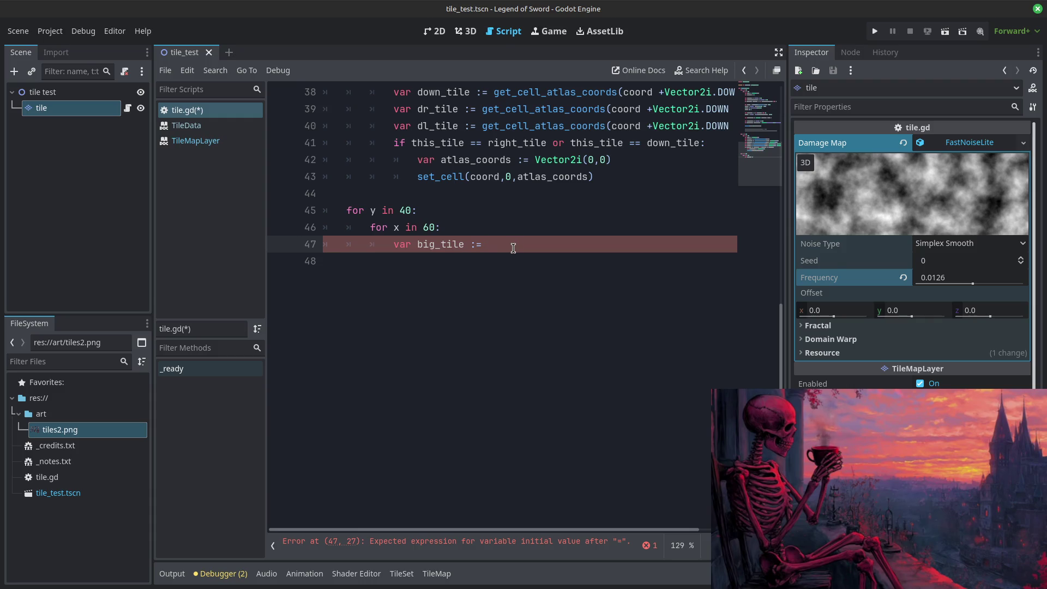
type("randf")
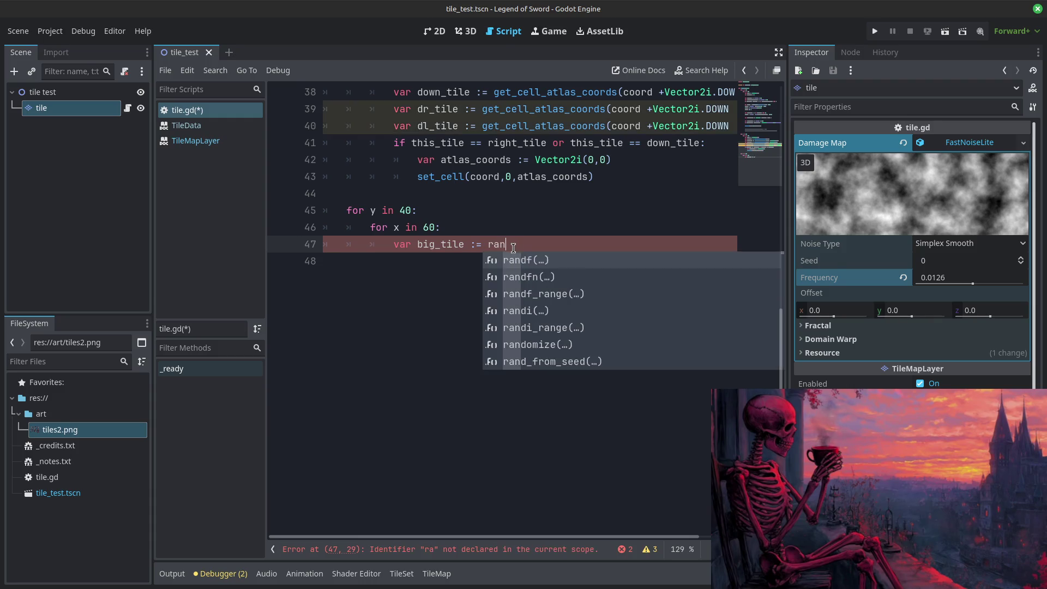
key("Return")
type("<=")
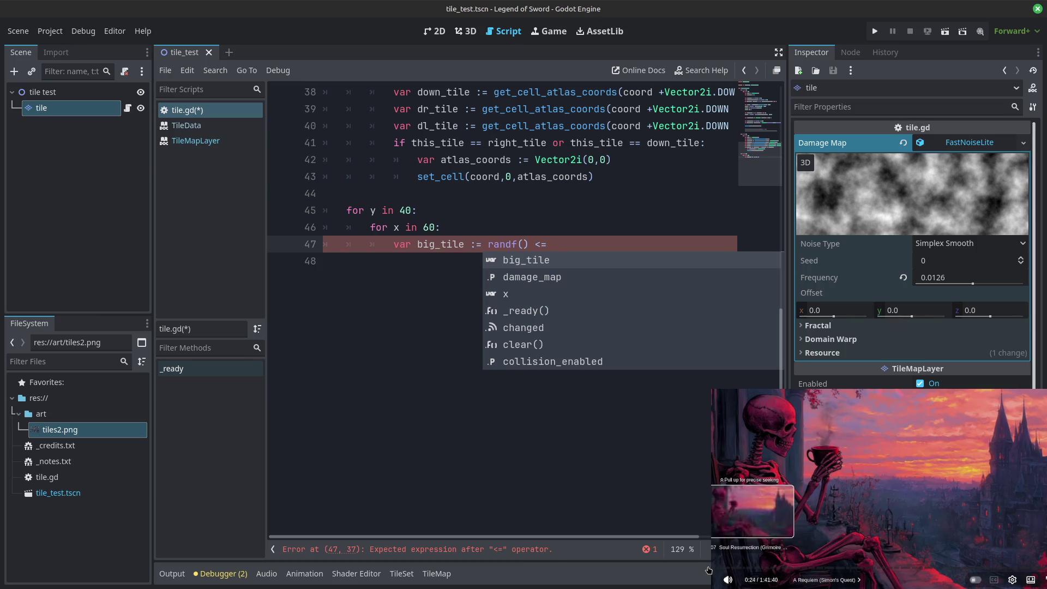
key("ctrl+s")
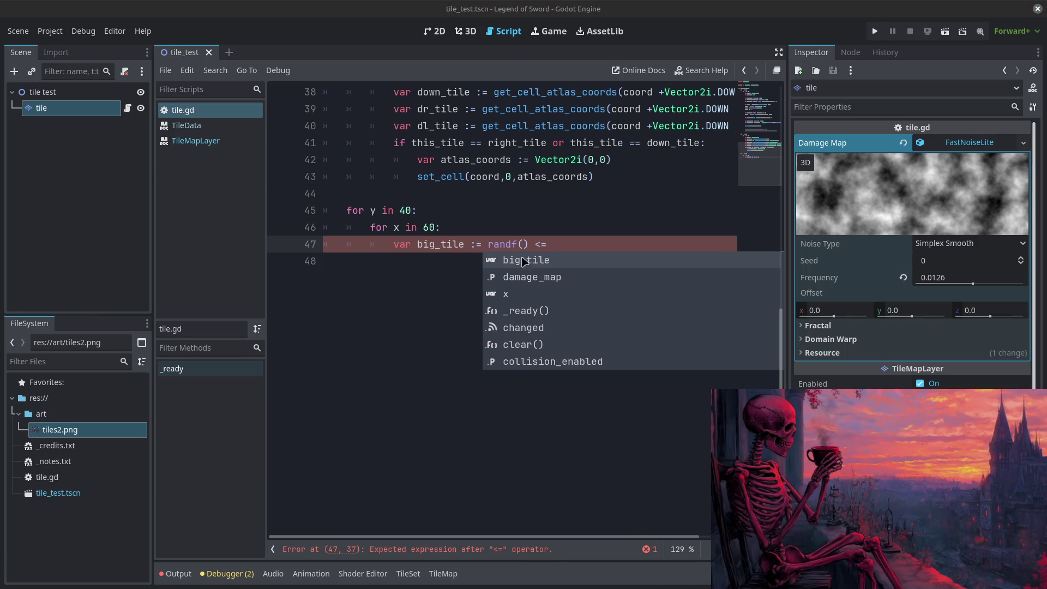
left_click(574, 240)
type("0")
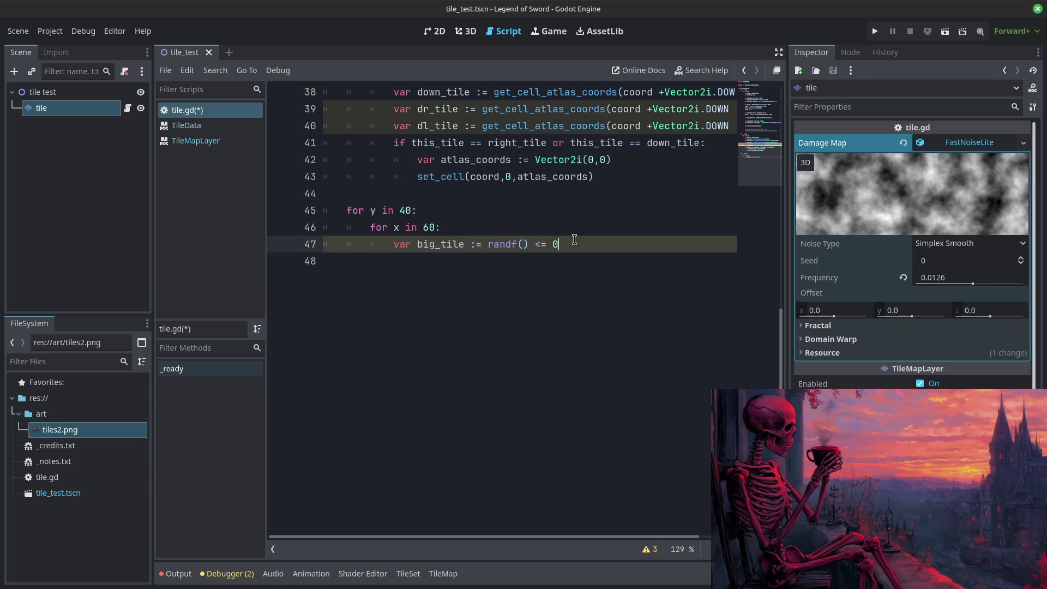
type(".1:")
Step: Add var tile_dims := Vector2i(2,2) on line 48 below the big_tile line
key("Return")
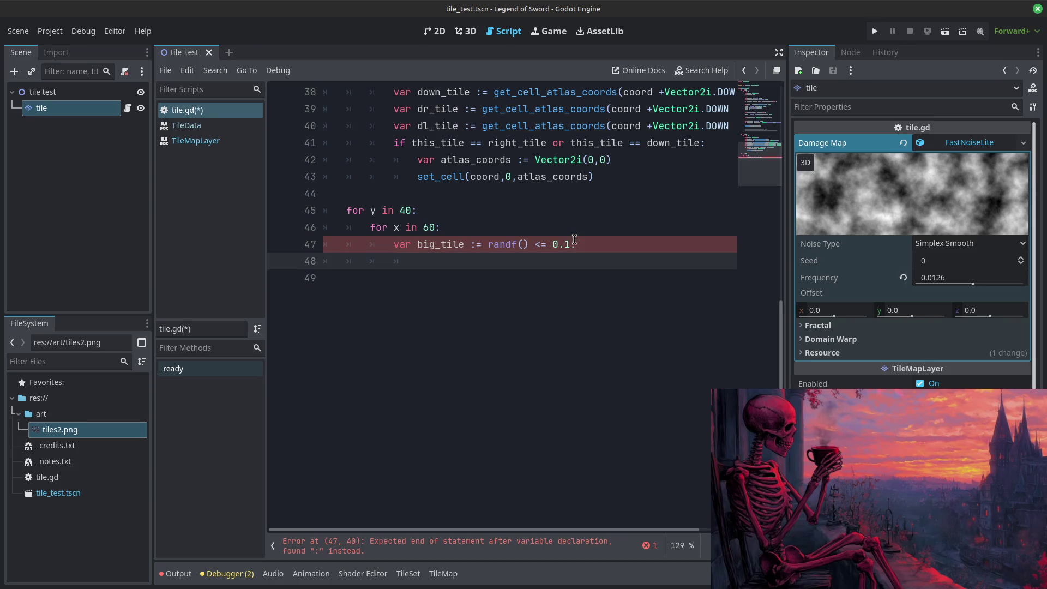
key("ctrl+z")
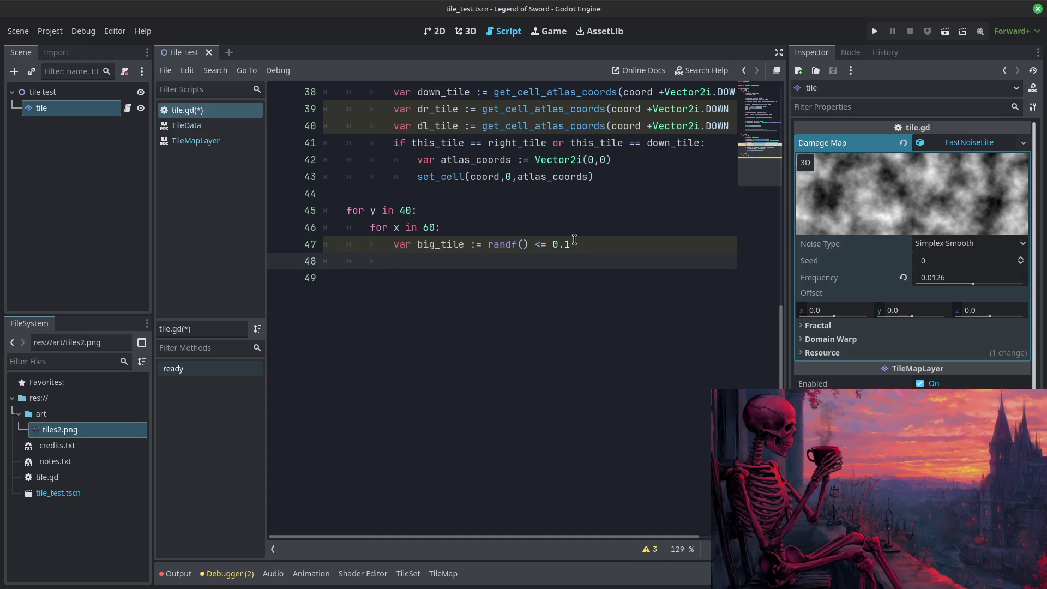
type("if big_tile:")
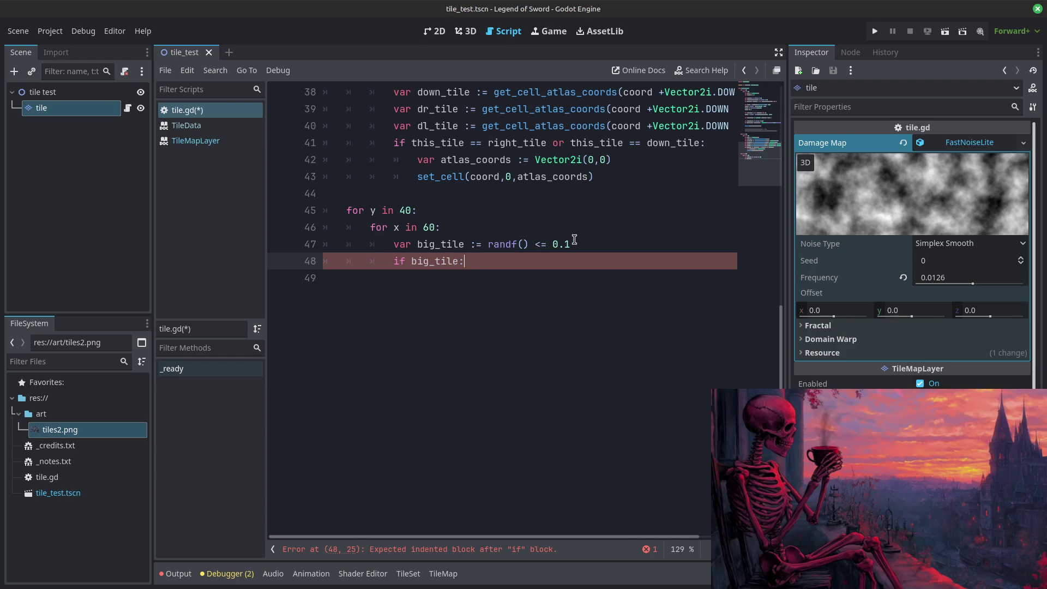
key("BackSpace")
key("BackSpace")
key("BackSpace")
type("var til")
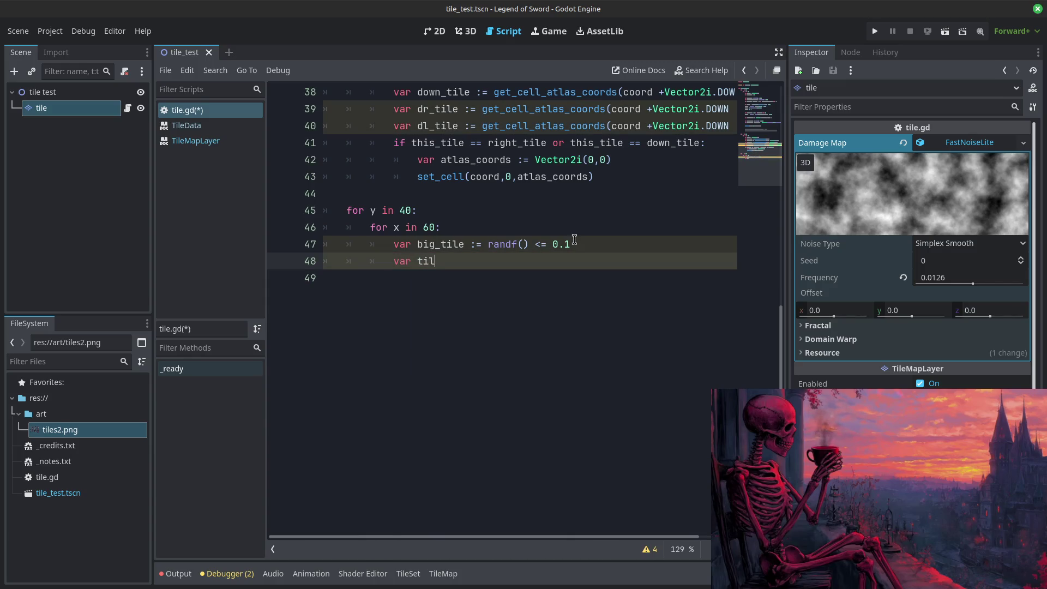
type("e")
type("_")
type("dims := ")
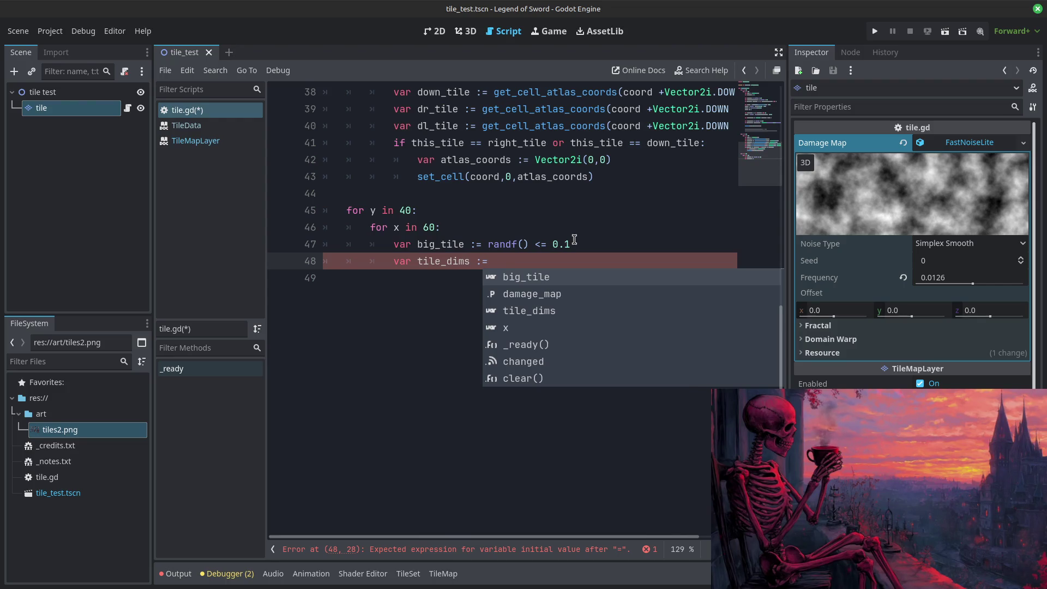
type("Vector2i")
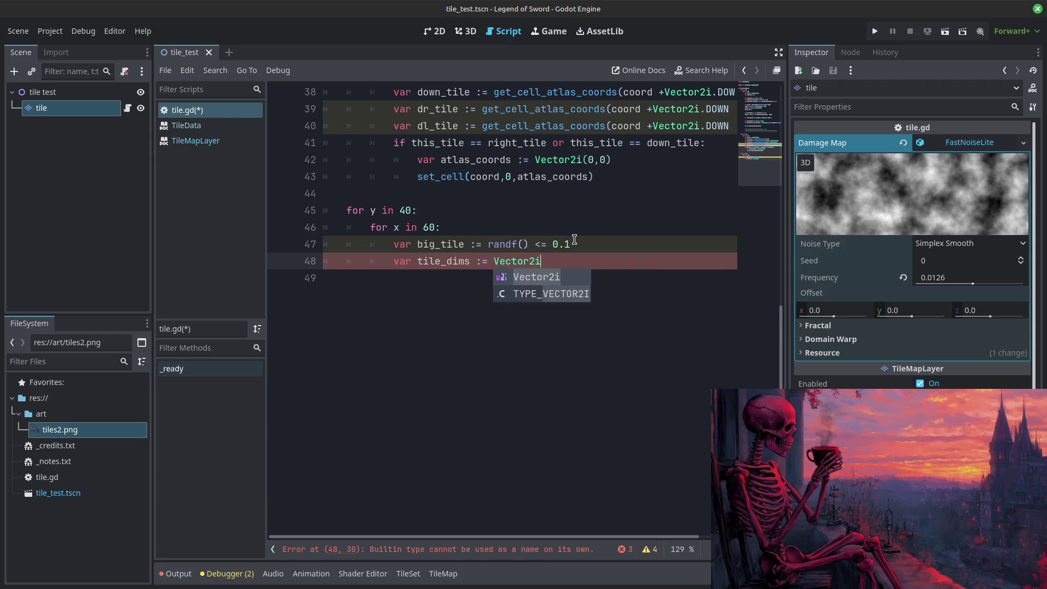
type("(2,2)")
key("Return")
type("var")
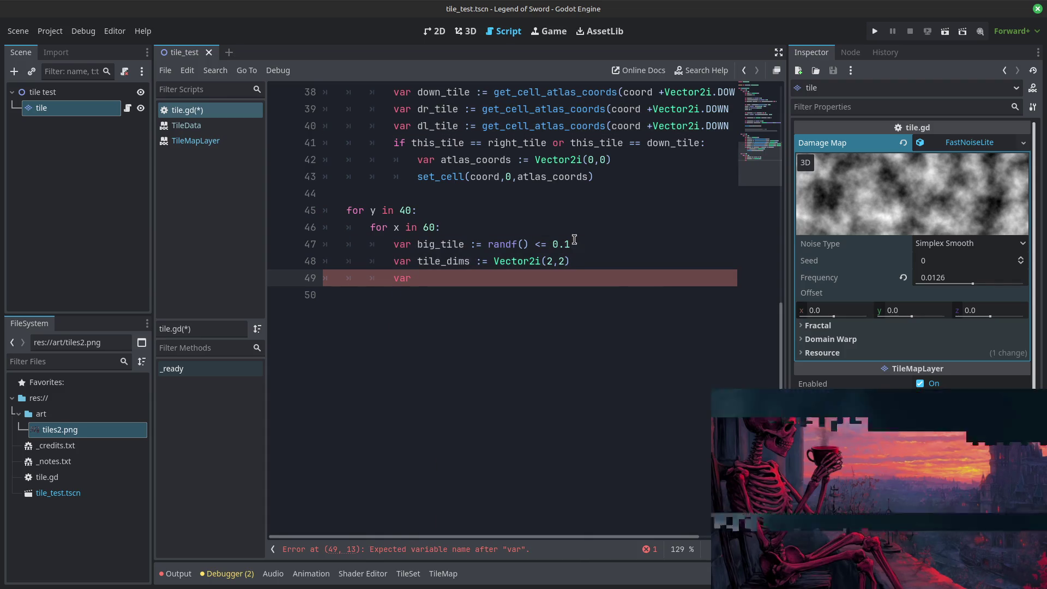
key("BackSpace")
key("BackSpace")
key("BackSpace")
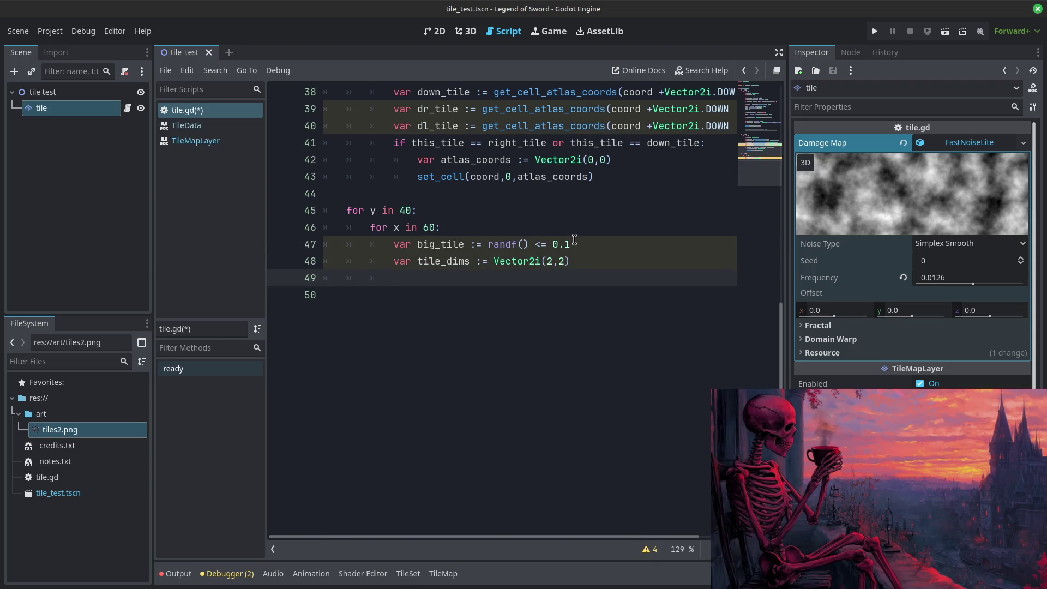
Step: Change tile_dims to Vector2i(2,1) and start a new line below it
key("Up")
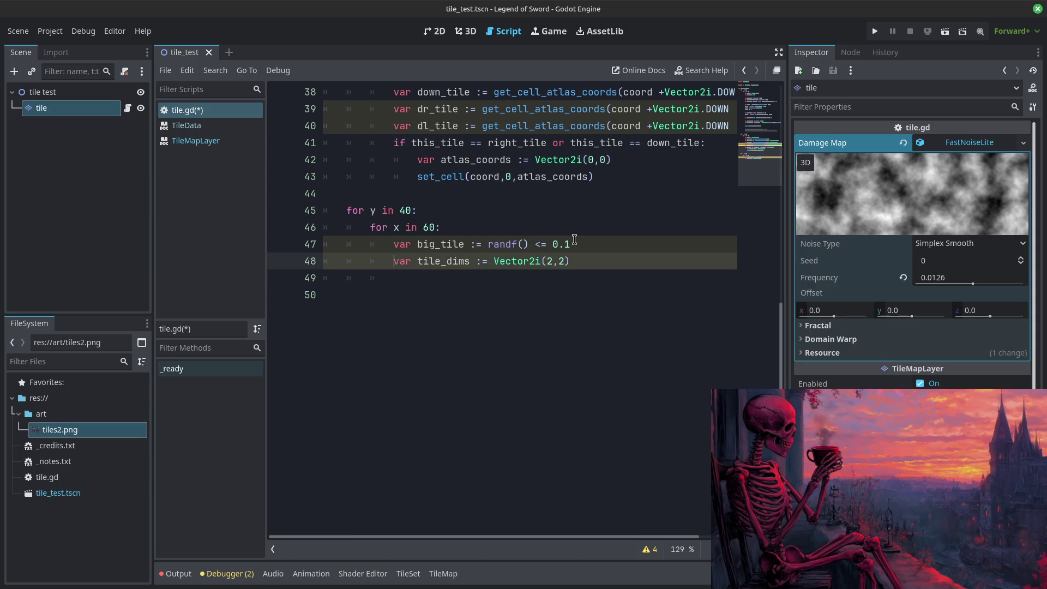
key("Return")
key("Up")
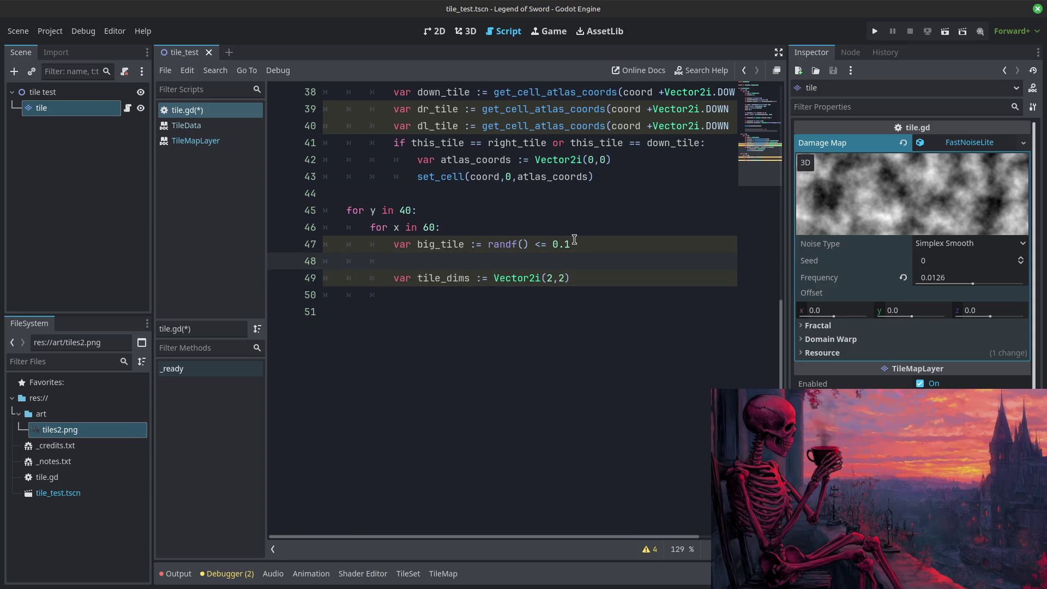
key("BackSpace")
key("BackSpace")
key("BackSpace")
key("Down")
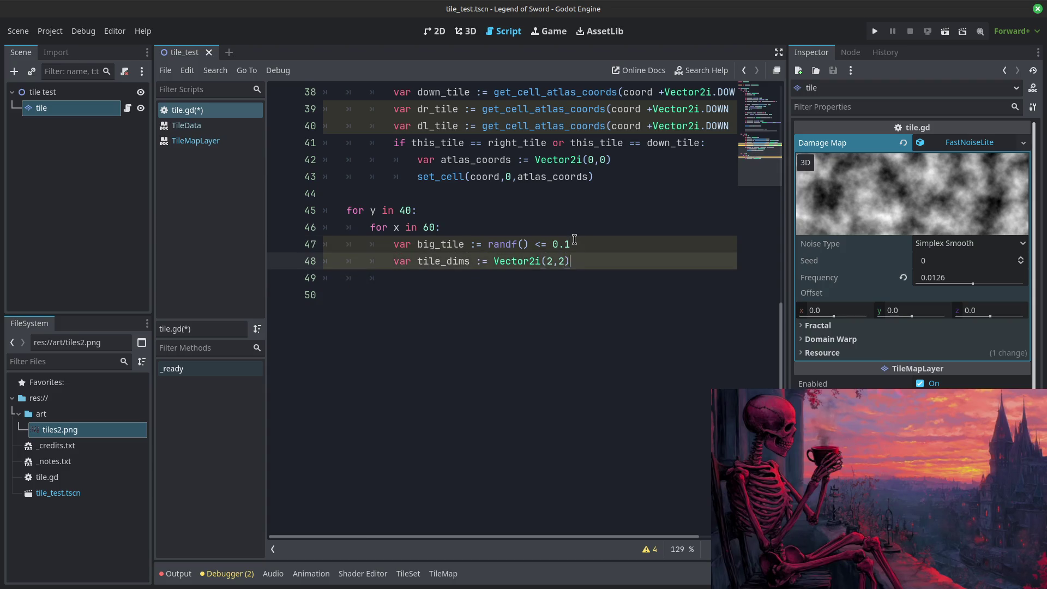
key("Left")
key("BackSpace")
type("1")
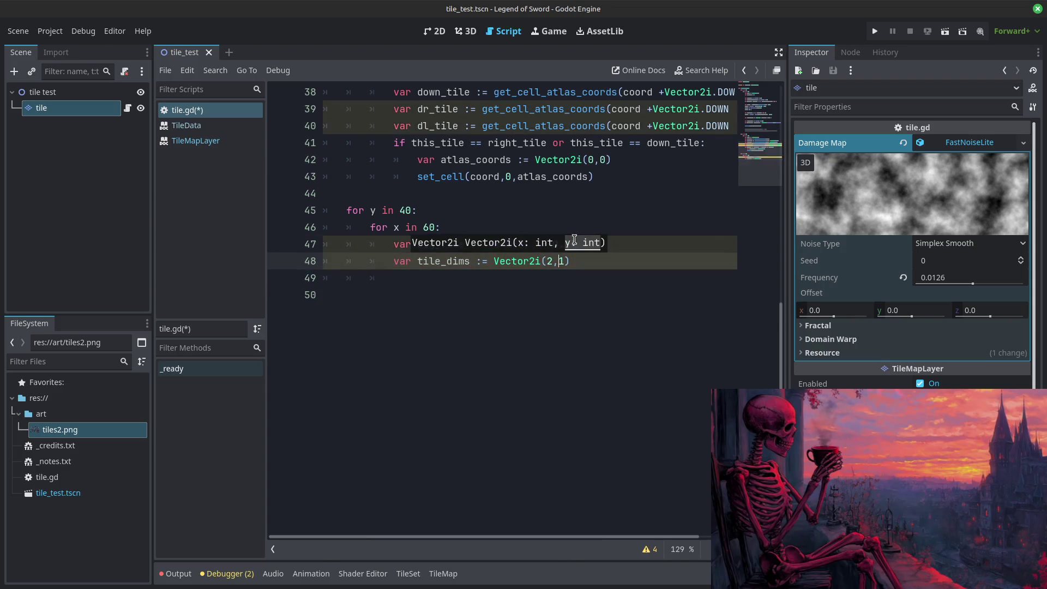
key("End")
key("Return")
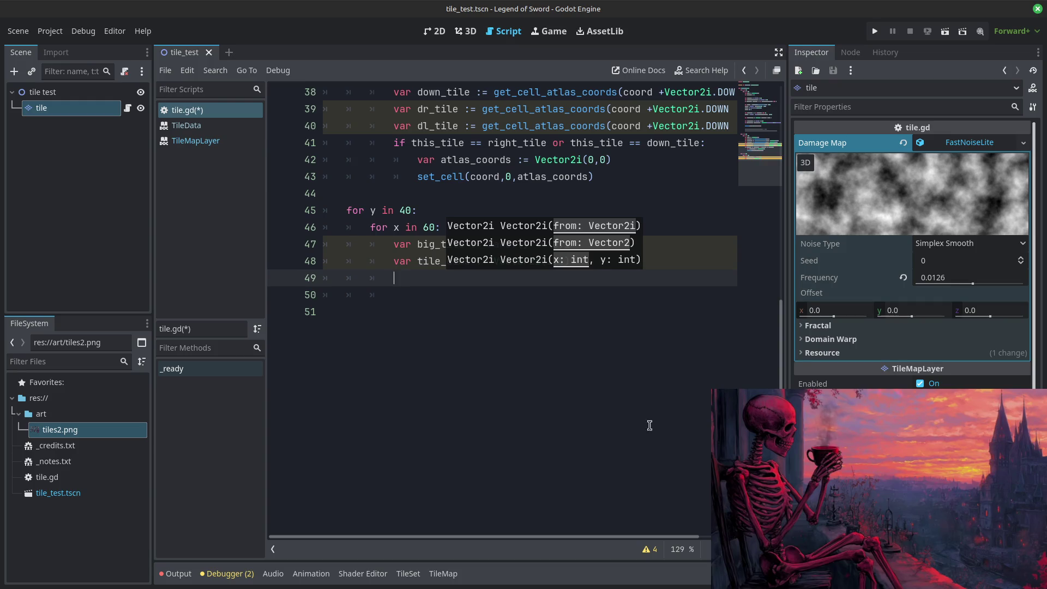
left_click(626, 410)
left_click(471, 273)
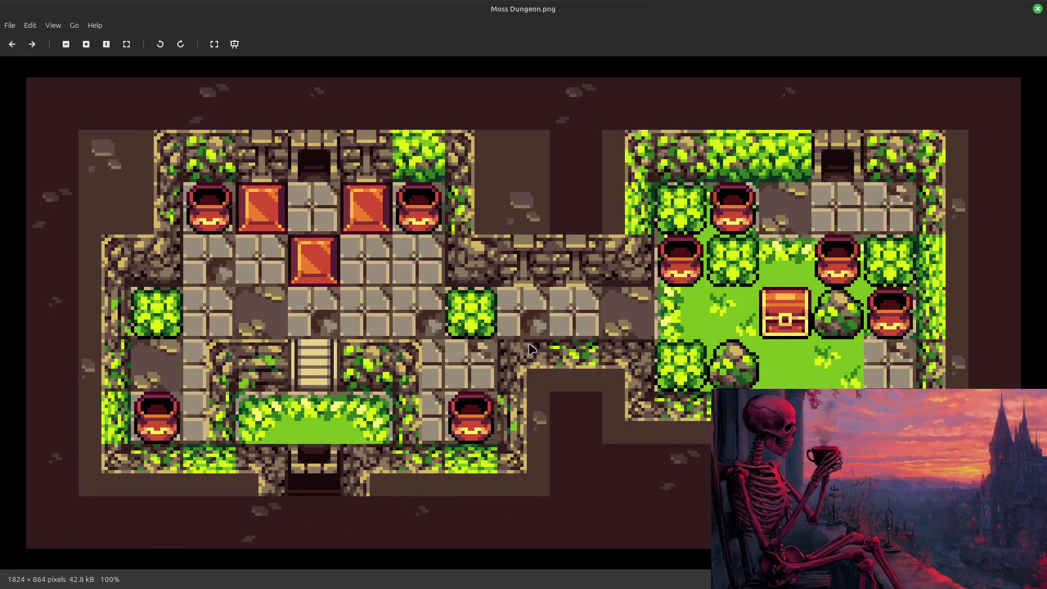
Step: Zoom out on Moss Dungeon.png and step past Slime Dungeon.png to Bigger Dungeon.png
scroll(533, 353, "down", 10)
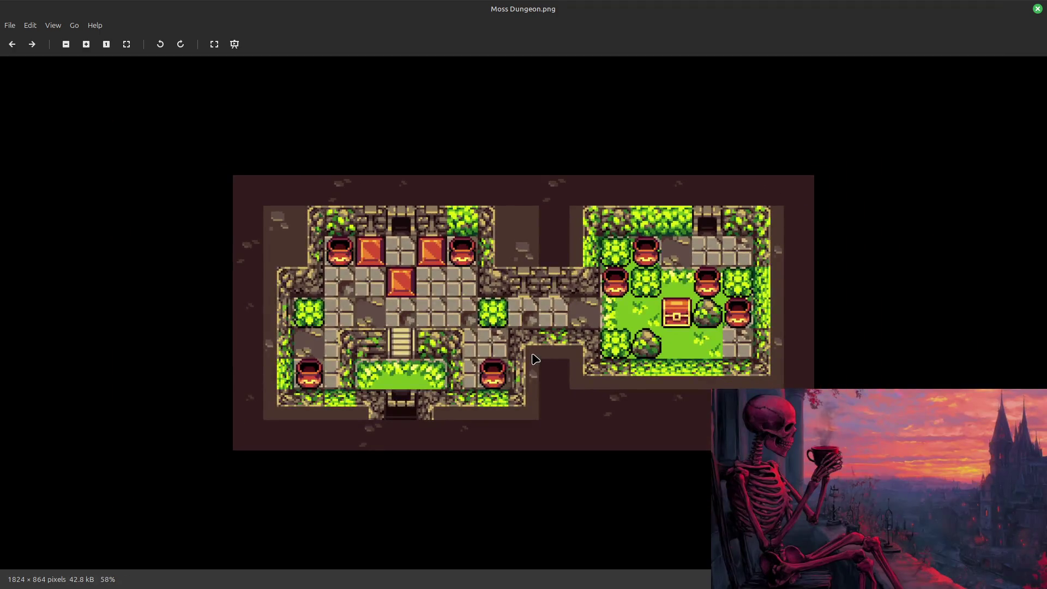
key("Right")
scroll(533, 355, "down", 5)
key("Right")
key("Right")
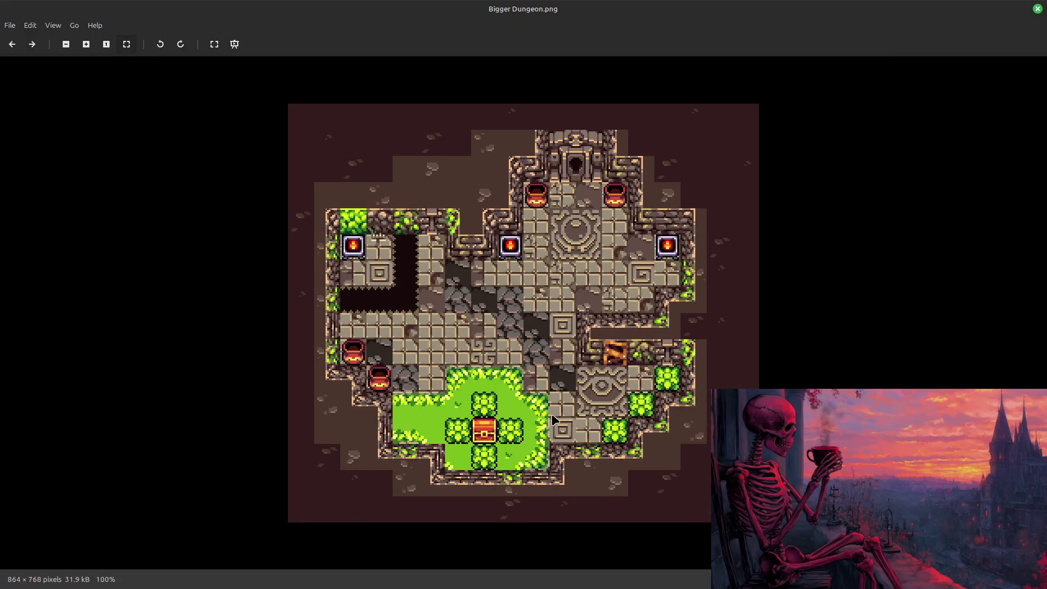